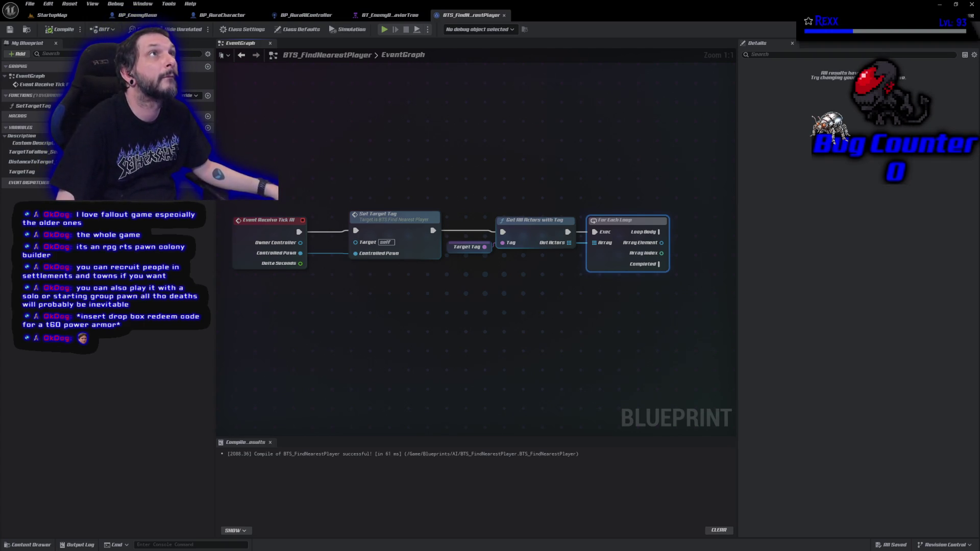
- Collapse Get All Actors with Tag and For Each Loop into a Find Nearest Player function, then open it
{"action": "mouse_move", "coordinate": [486, 180]}
{"action": "left_mouse_down"}
{"action": "mouse_move", "coordinate": [604, 208]}
{"action": "mouse_move", "coordinate": [623, 314]}
{"action": "left_mouse_up"}
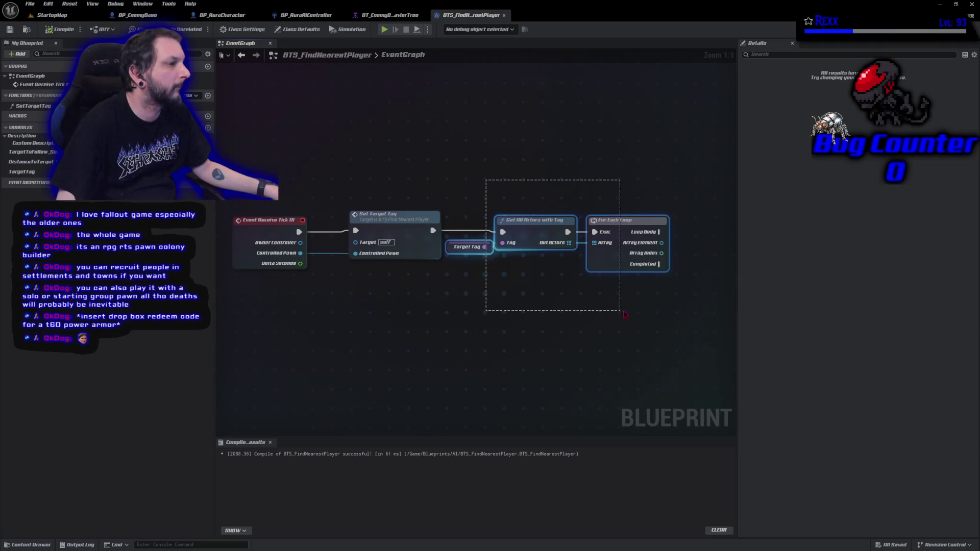
{"action": "right_click", "coordinate": [618, 266]}
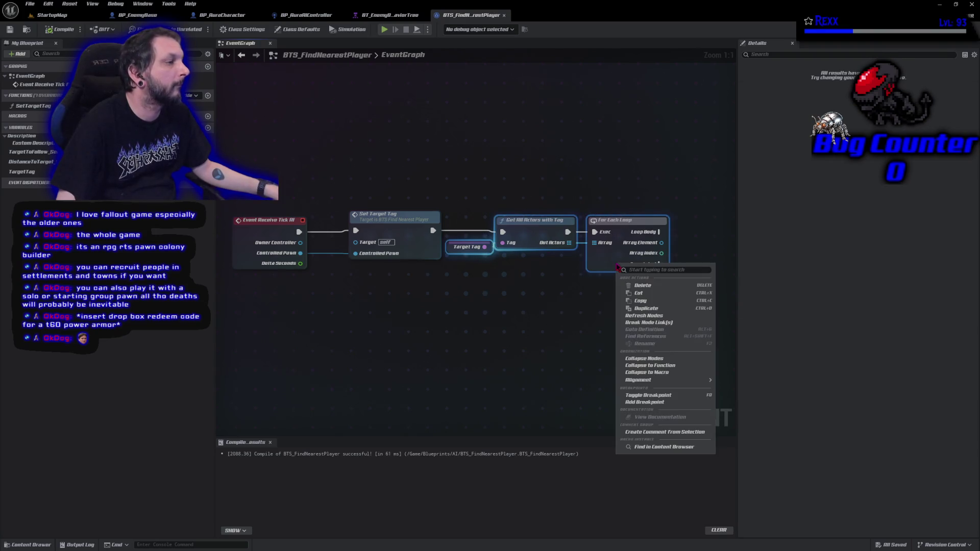
{"action": "left_click", "coordinate": [651, 367]}
{"action": "type", "text": "Find"}
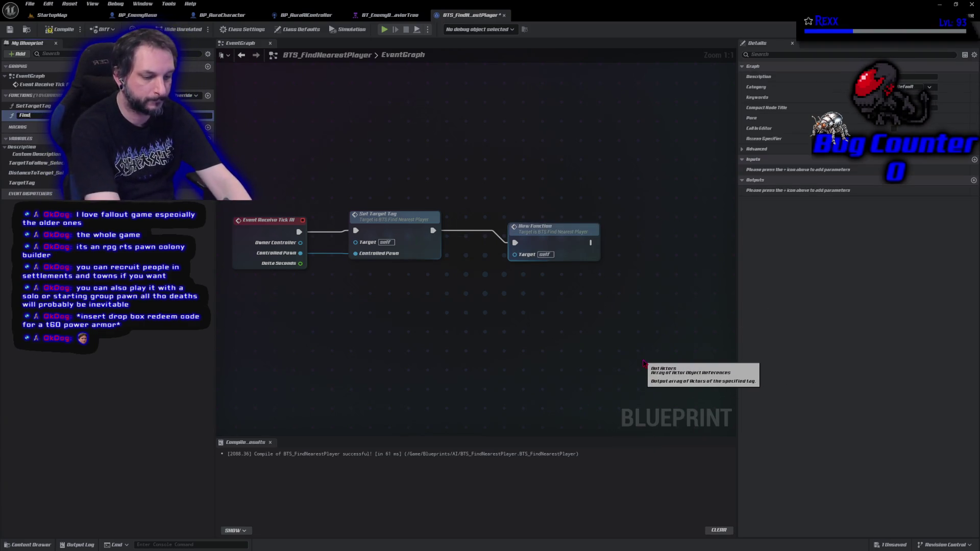
{"action": "type", "text": " Nearest Player"}
{"action": "key", "text": "Return"}
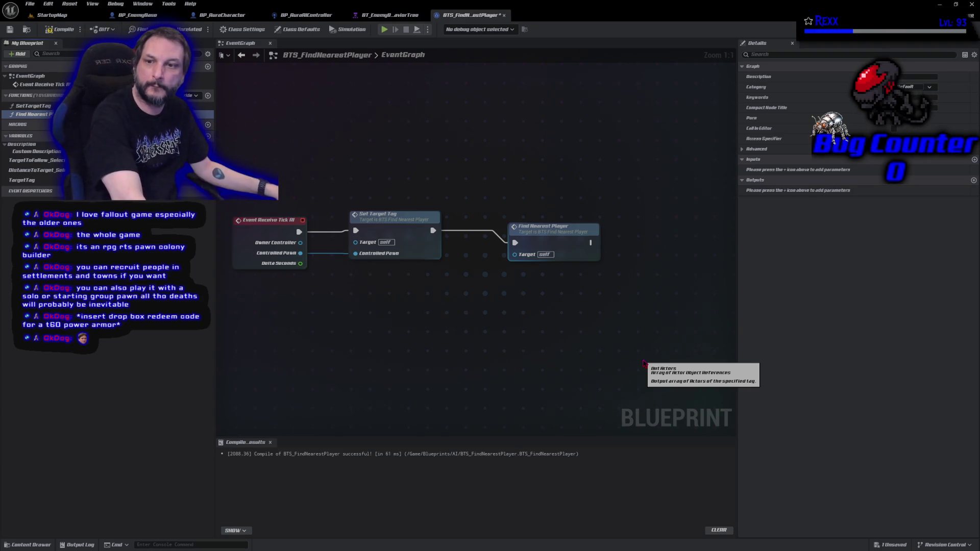
{"action": "left_click_drag", "start_coordinate": [555, 233], "coordinate": [498, 218]}
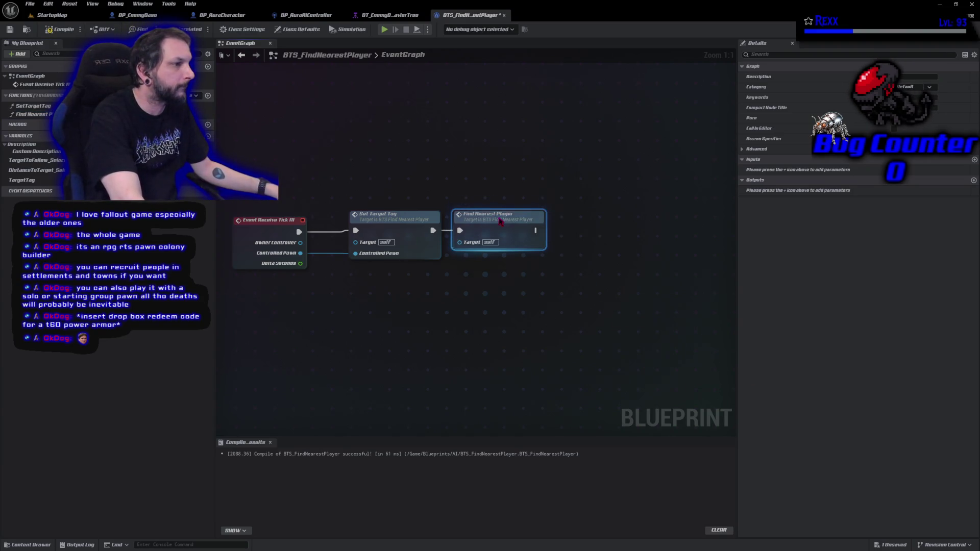
{"action": "double_click", "coordinate": [497, 218]}
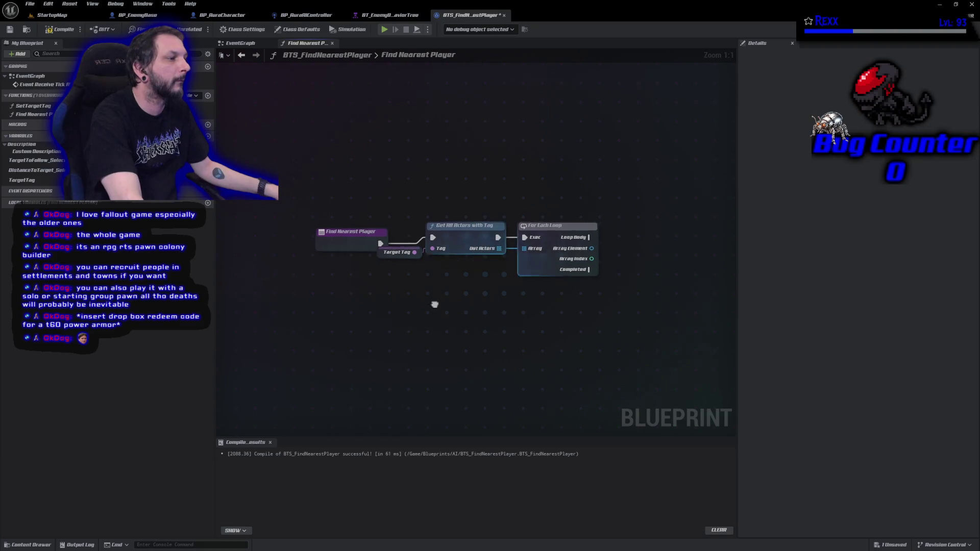
- Rearrange the function's nodes to the right, undoing a stray Target Tag nudge
{"action": "left_click_drag", "start_coordinate": [360, 288], "coordinate": [552, 225]}
{"action": "left_click_drag", "start_coordinate": [421, 251], "coordinate": [441, 257]}
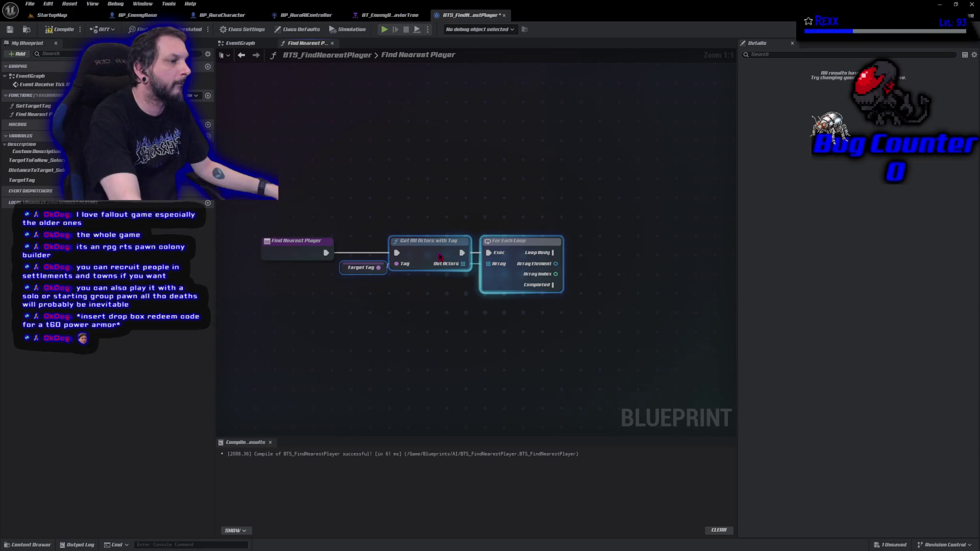
{"action": "left_click", "coordinate": [463, 302]}
{"action": "left_click_drag", "start_coordinate": [345, 269], "coordinate": [345, 263]}
{"action": "key", "text": "ctrl+z"}
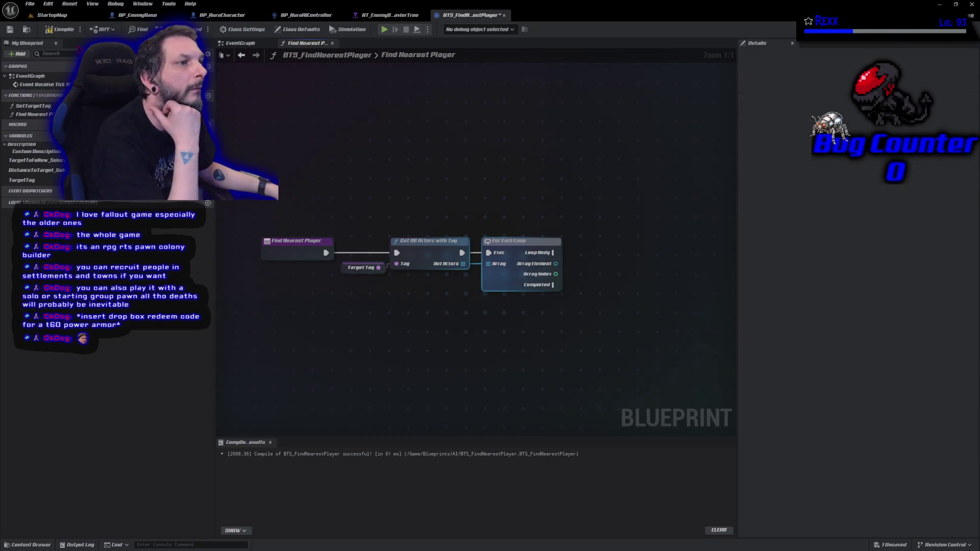
- Compile and save the blueprint, then add a new local variable to the function
{"action": "left_click", "coordinate": [60, 29]}
{"action": "left_click", "coordinate": [10, 30]}
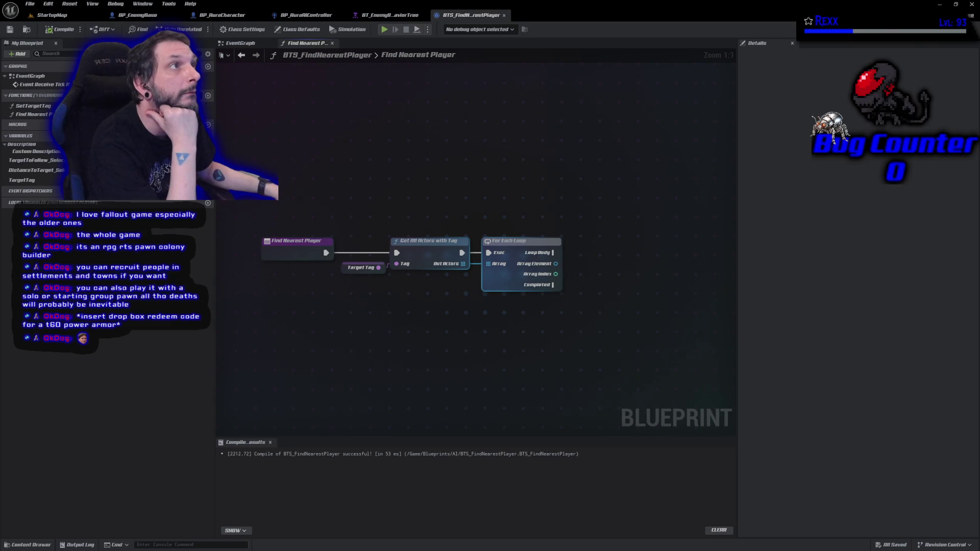
{"action": "mouse_move", "coordinate": [565, 335]}
{"action": "left_mouse_down"}
{"action": "mouse_move", "coordinate": [508, 317]}
{"action": "mouse_move", "coordinate": [538, 300]}
{"action": "mouse_move", "coordinate": [524, 305]}
{"action": "mouse_move", "coordinate": [593, 309]}
{"action": "mouse_move", "coordinate": [431, 298]}
{"action": "mouse_move", "coordinate": [414, 248]}
{"action": "mouse_move", "coordinate": [243, 252]}
{"action": "left_mouse_up"}
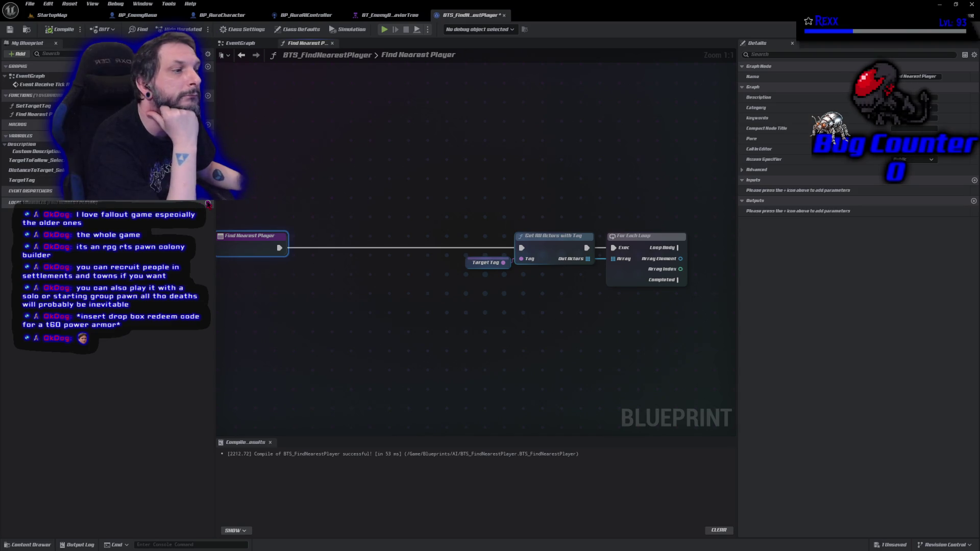
{"action": "left_click", "coordinate": [207, 204]}
- Name the local variable ClosestActor and give it a type, accidentally getting Actor Action Utility
{"action": "type", "text": "Clos"}
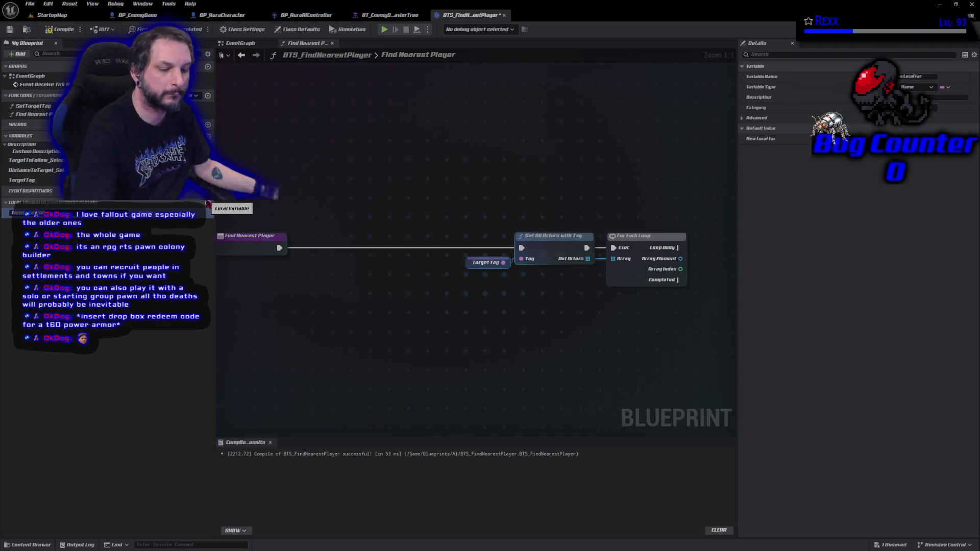
{"action": "type", "text": "estActor"}
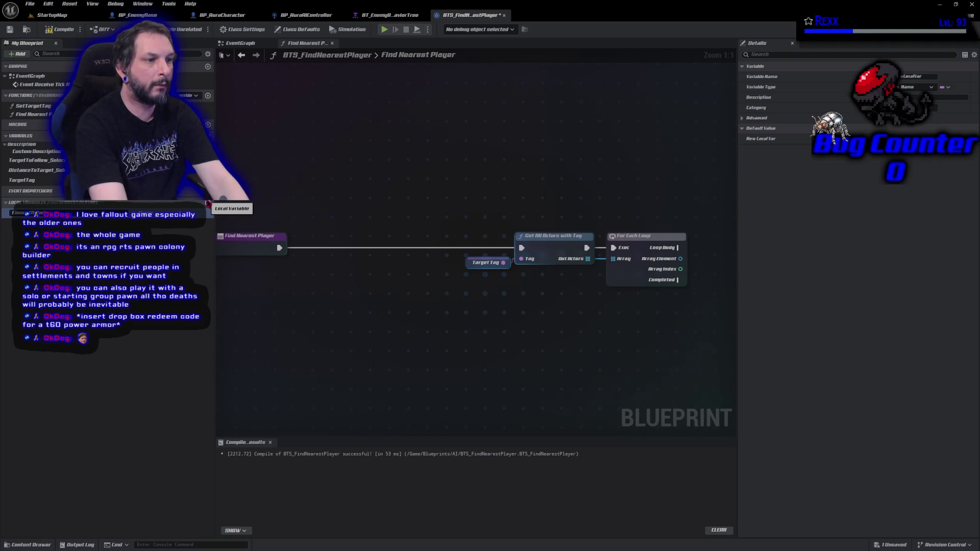
{"action": "key", "text": "Return"}
{"action": "left_click", "coordinate": [153, 213]}
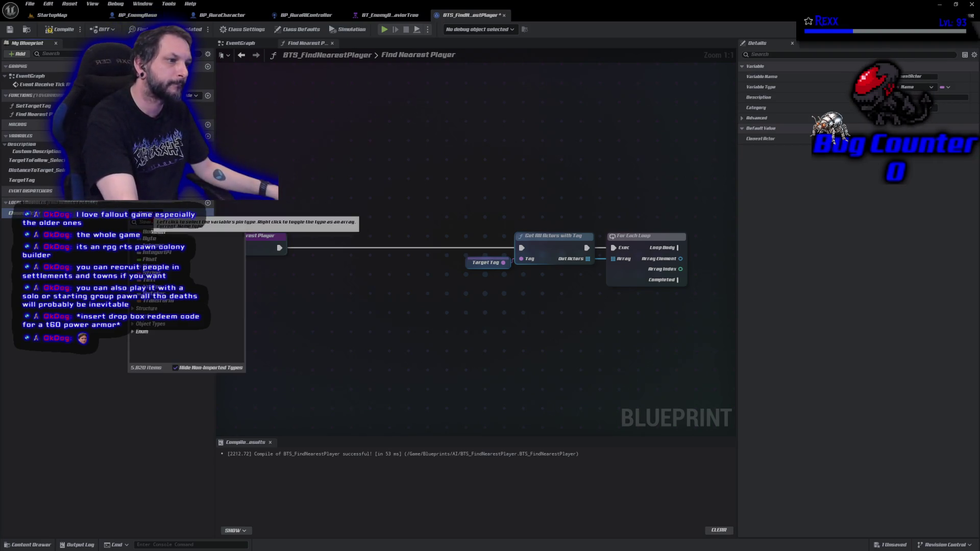
{"action": "type", "text": "act"}
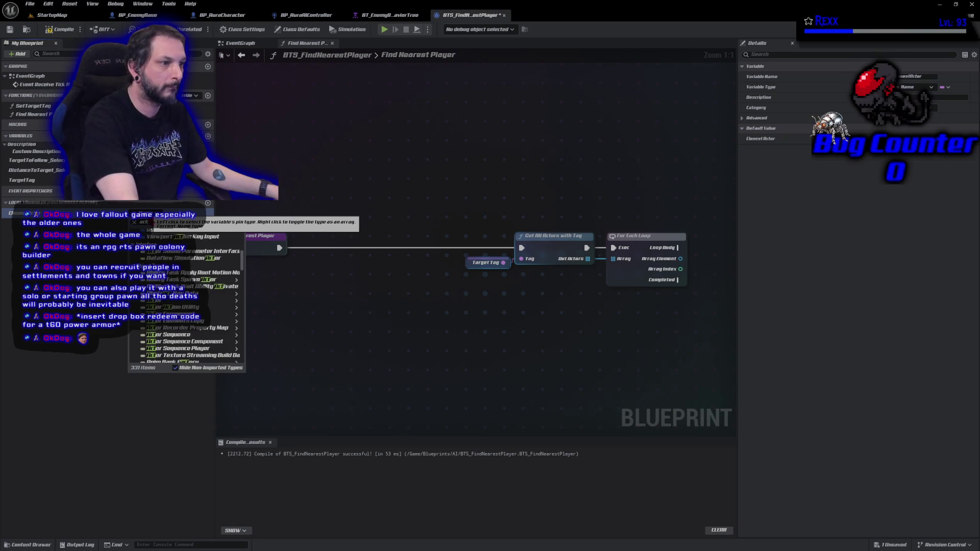
{"action": "mouse_move", "coordinate": [160, 308]}
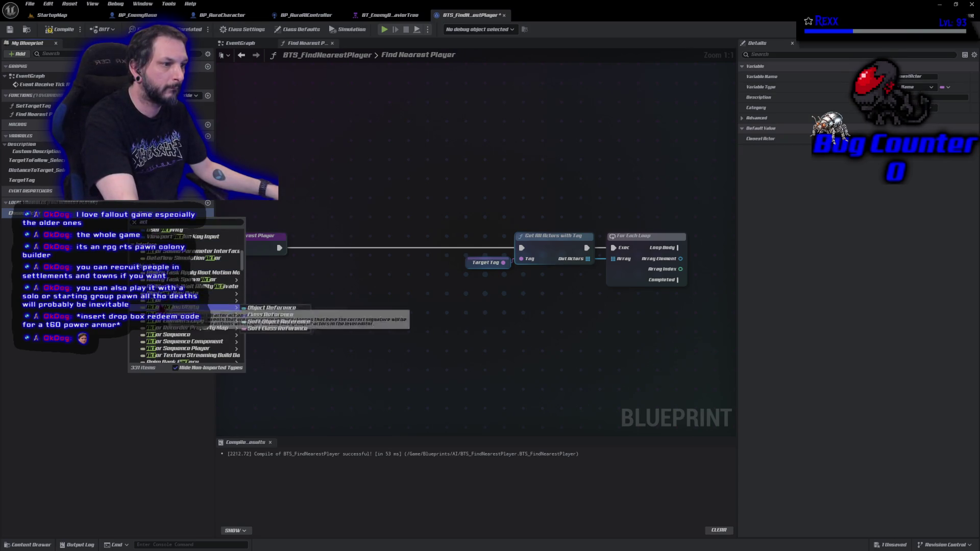
{"action": "left_click", "coordinate": [261, 308]}
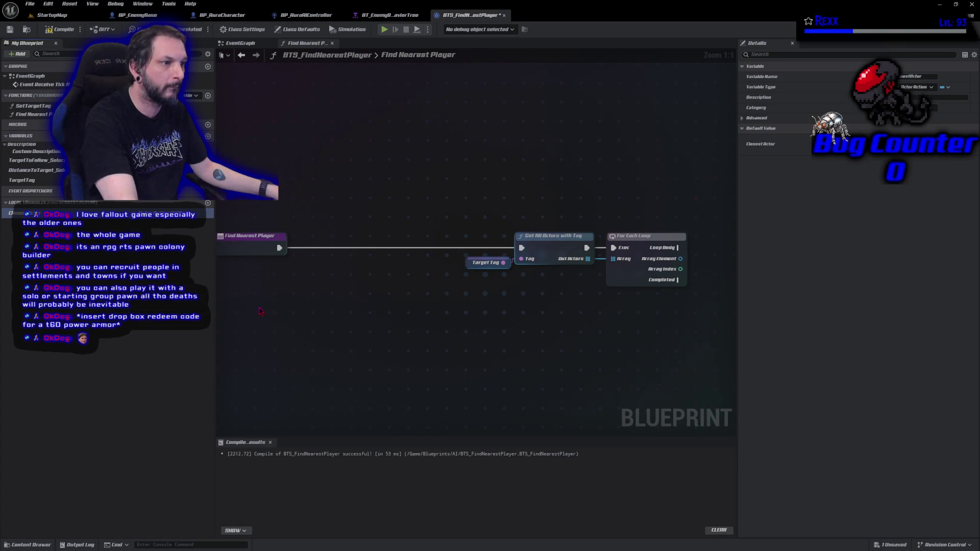
- Correct ClosestActor's type to Actor object reference, then compile and save
{"action": "left_click", "coordinate": [147, 212]}
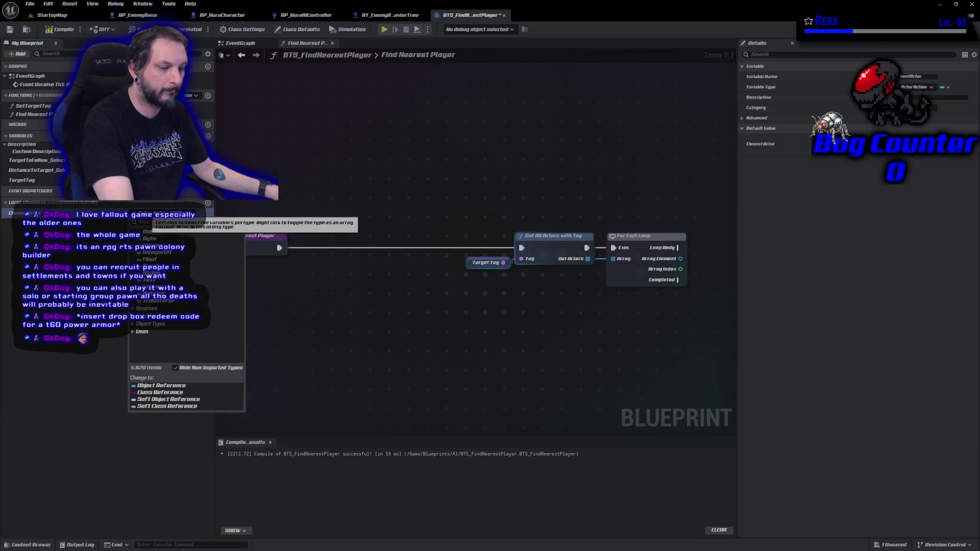
{"action": "type", "text": "ctor"}
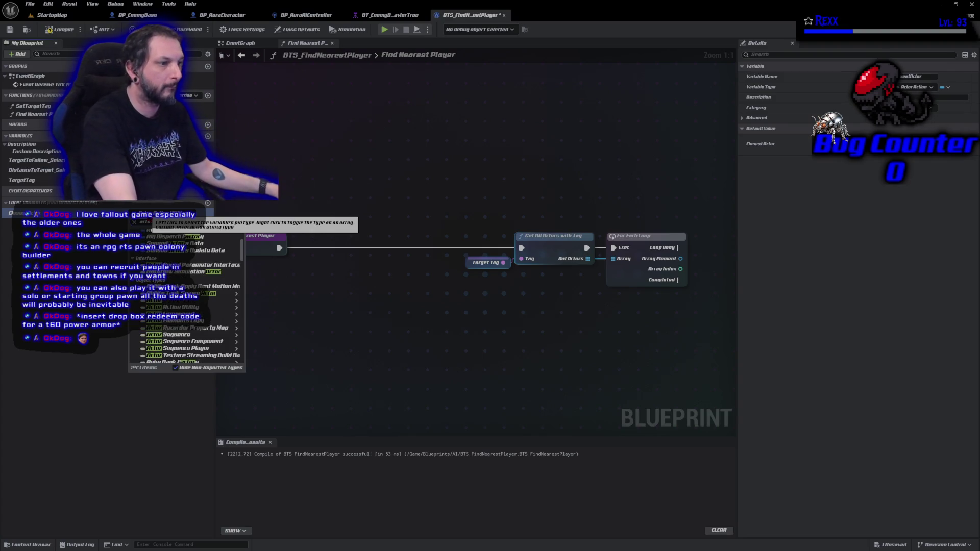
{"action": "mouse_move", "coordinate": [173, 301]}
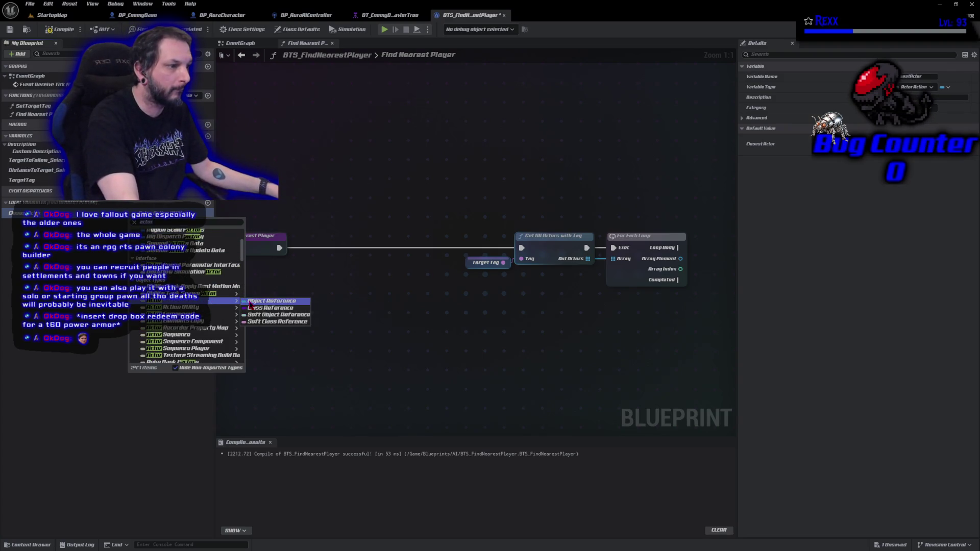
{"action": "left_click", "coordinate": [270, 301]}
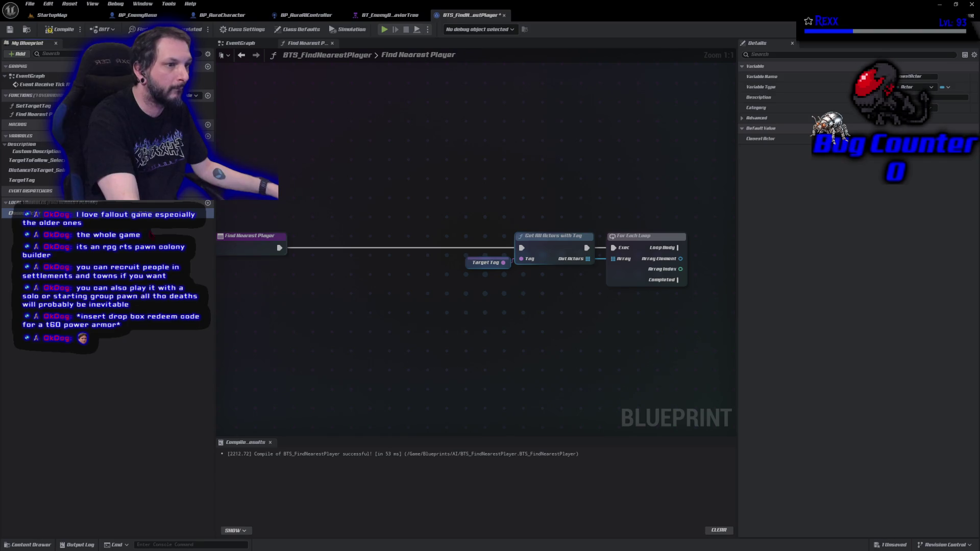
{"action": "left_click", "coordinate": [60, 29]}
{"action": "left_click", "coordinate": [10, 29]}
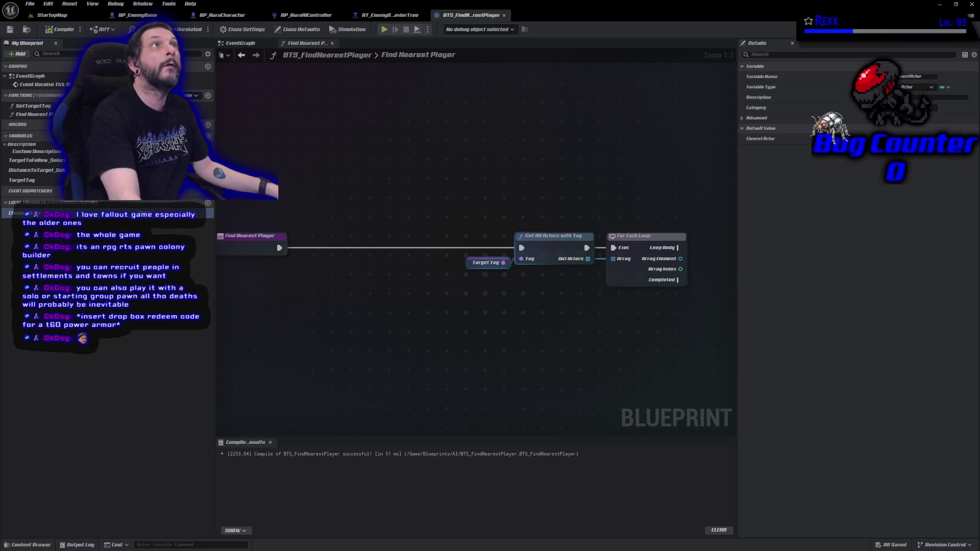
- Insert a SET Closest Actor node, add Float local variable ClosestDistance, then compile and save
{"action": "mouse_move", "coordinate": [21, 213]}
{"action": "left_mouse_down"}
{"action": "mouse_move", "coordinate": [286, 286]}
{"action": "mouse_move", "coordinate": [322, 268]}
{"action": "mouse_move", "coordinate": [315, 254]}
{"action": "left_mouse_up"}
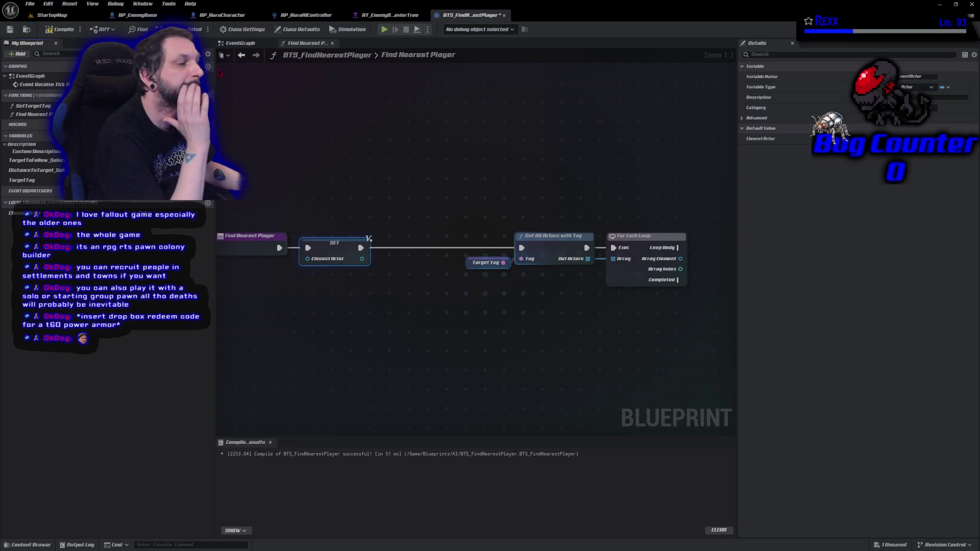
{"action": "left_click_drag", "start_coordinate": [332, 271], "coordinate": [394, 250]}
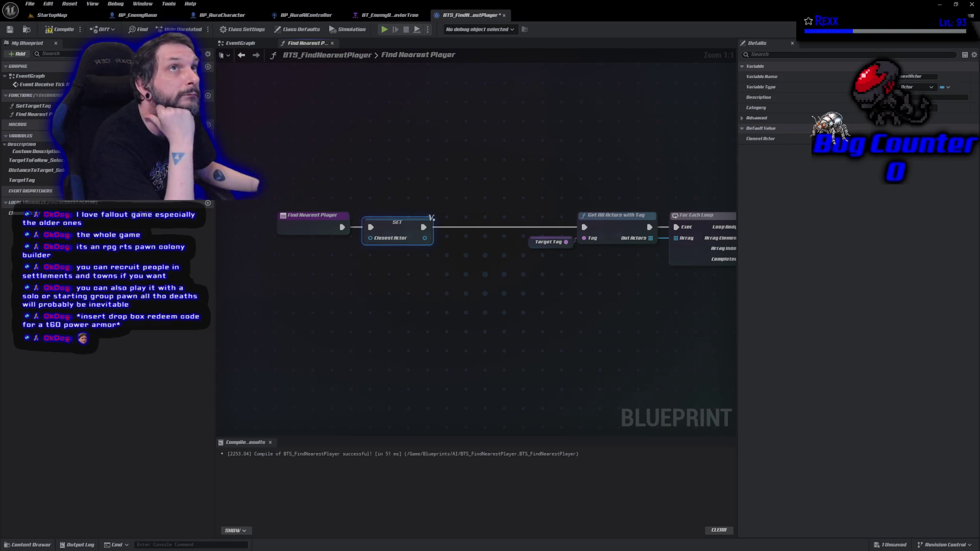
{"action": "left_click", "coordinate": [208, 203]}
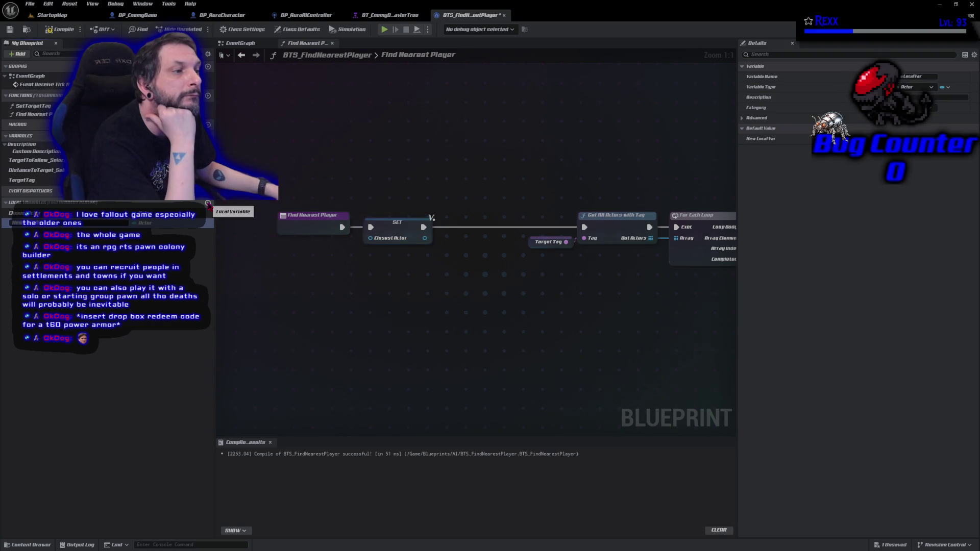
{"action": "type", "text": "Clos"}
{"action": "key", "text": "Return"}
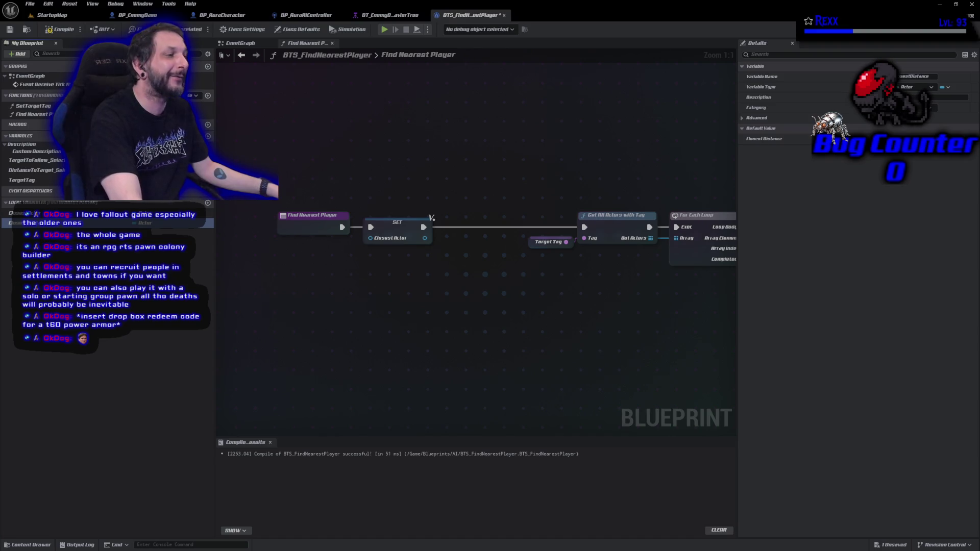
{"action": "left_click", "coordinate": [147, 223]}
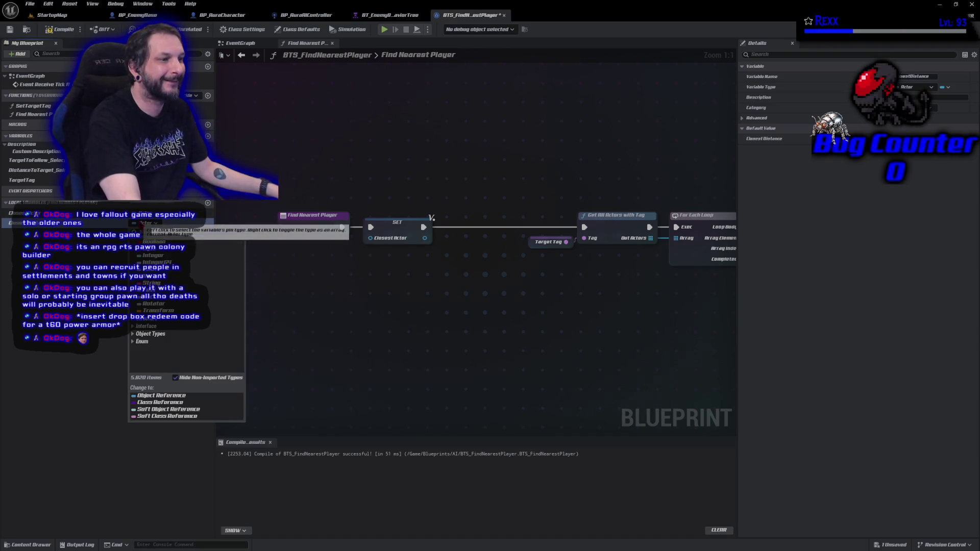
{"action": "key", "text": "Escape"}
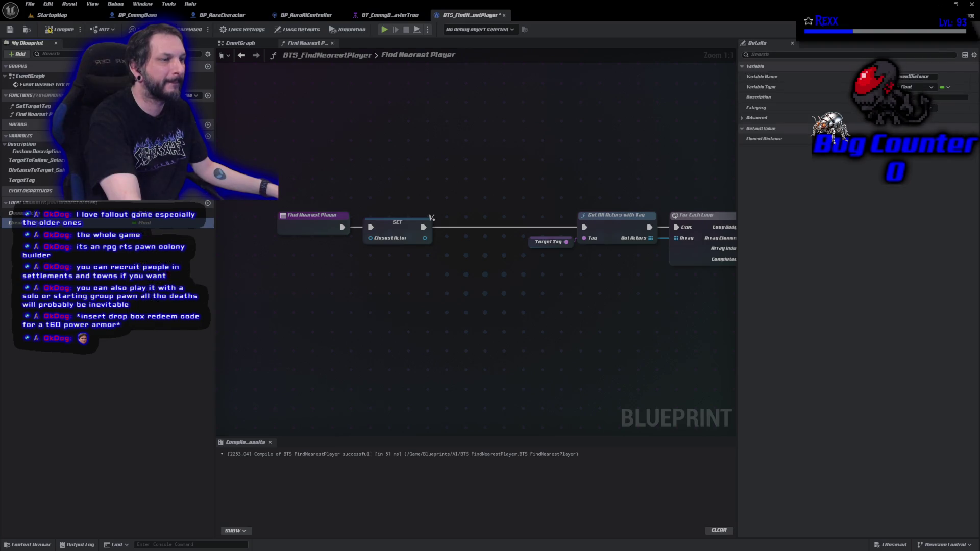
{"action": "left_click", "coordinate": [59, 29]}
{"action": "left_click", "coordinate": [10, 30]}
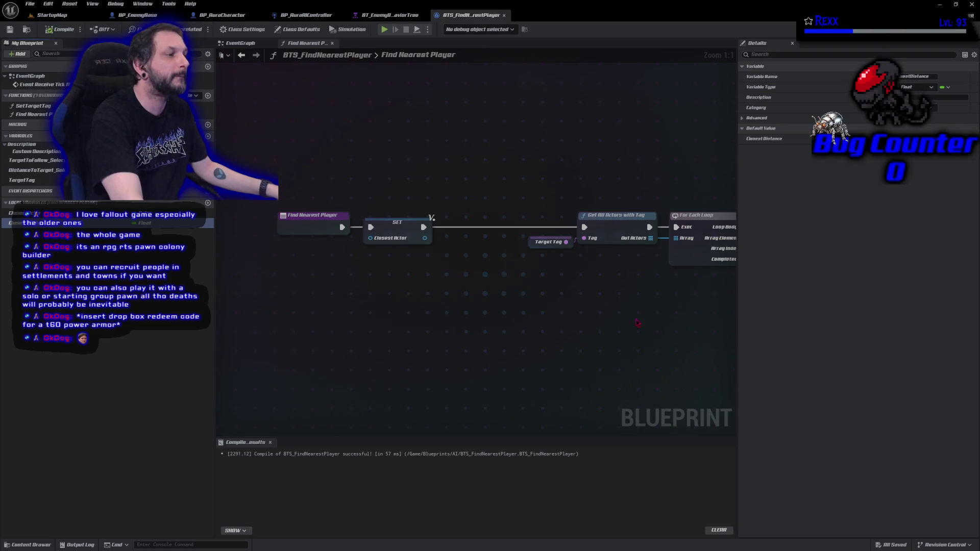
- Insert a SET Closest Distance node after SET Closest Actor and reframe the graph
{"action": "mouse_move", "coordinate": [380, 296]}
{"action": "left_mouse_down"}
{"action": "mouse_move", "coordinate": [411, 270]}
{"action": "mouse_move", "coordinate": [429, 225]}
{"action": "mouse_move", "coordinate": [472, 243]}
{"action": "mouse_move", "coordinate": [471, 228]}
{"action": "left_mouse_up"}
{"action": "left_click_drag", "start_coordinate": [564, 277], "coordinate": [494, 265]}
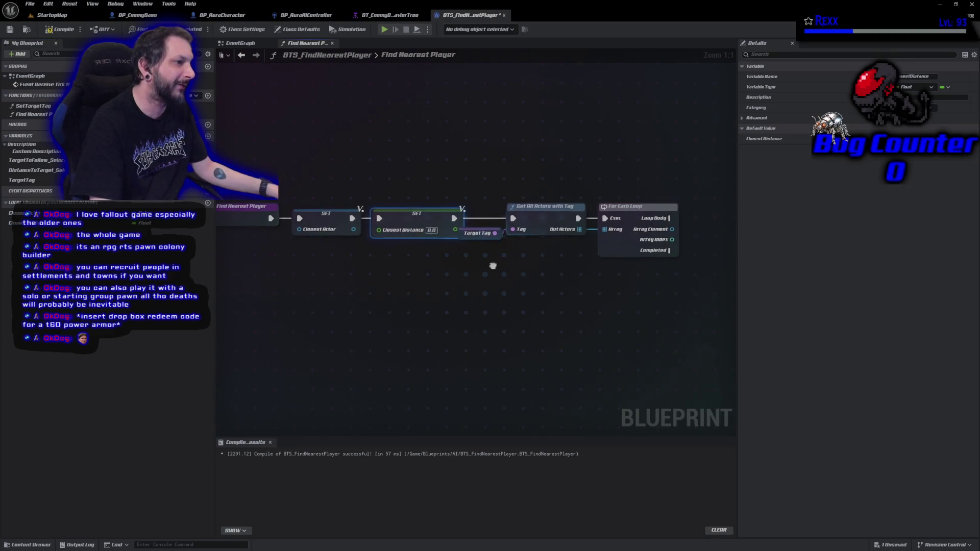
{"action": "mouse_move", "coordinate": [488, 181]}
{"action": "left_mouse_down"}
{"action": "mouse_move", "coordinate": [663, 261]}
{"action": "mouse_move", "coordinate": [635, 257]}
{"action": "left_mouse_up"}
{"action": "left_click", "coordinate": [429, 250]}
{"action": "left_click_drag", "start_coordinate": [426, 249], "coordinate": [499, 244]}
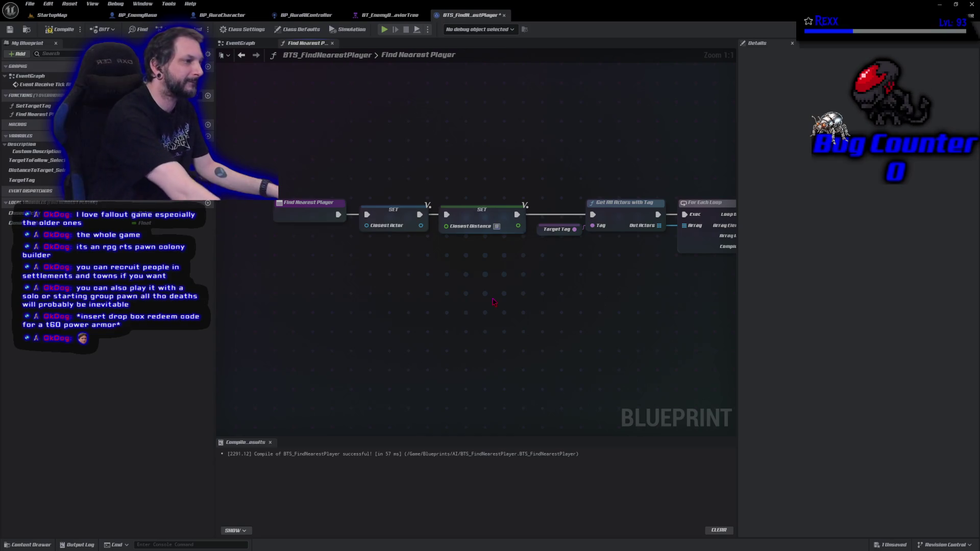
- Give Closest Distance a huge default value (a long run of 9s), then compile and save
{"action": "type", "text": "9999999999999999999999999999999999999999"}
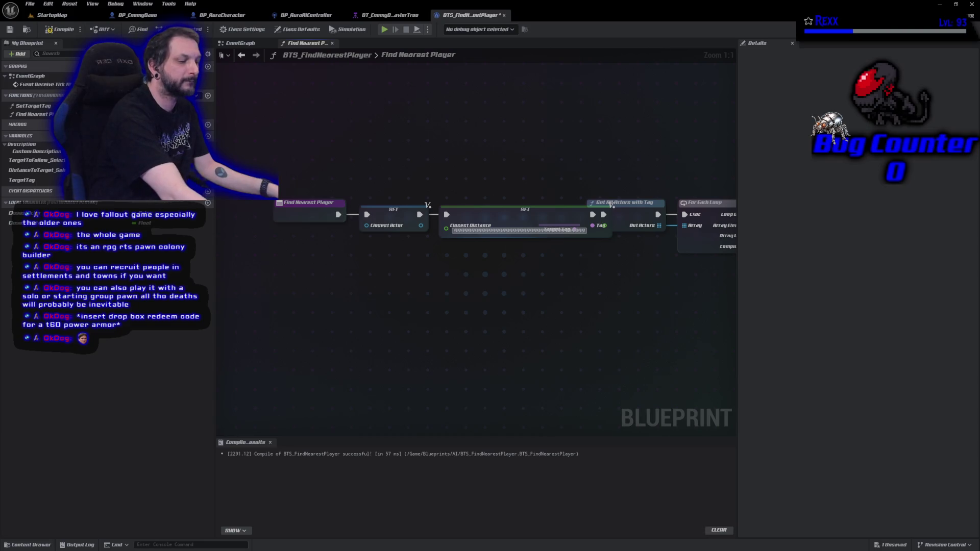
{"action": "key", "text": "Return"}
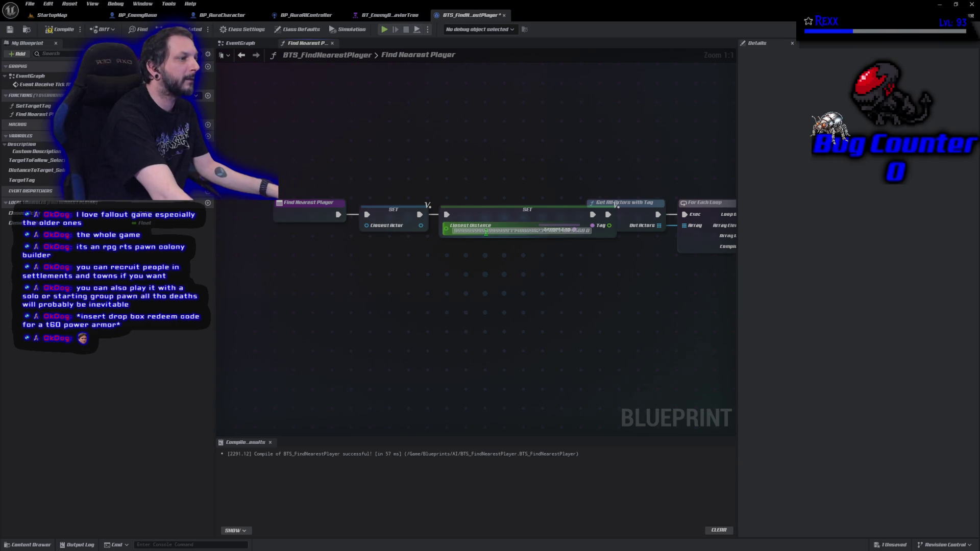
{"action": "left_click", "coordinate": [596, 223]}
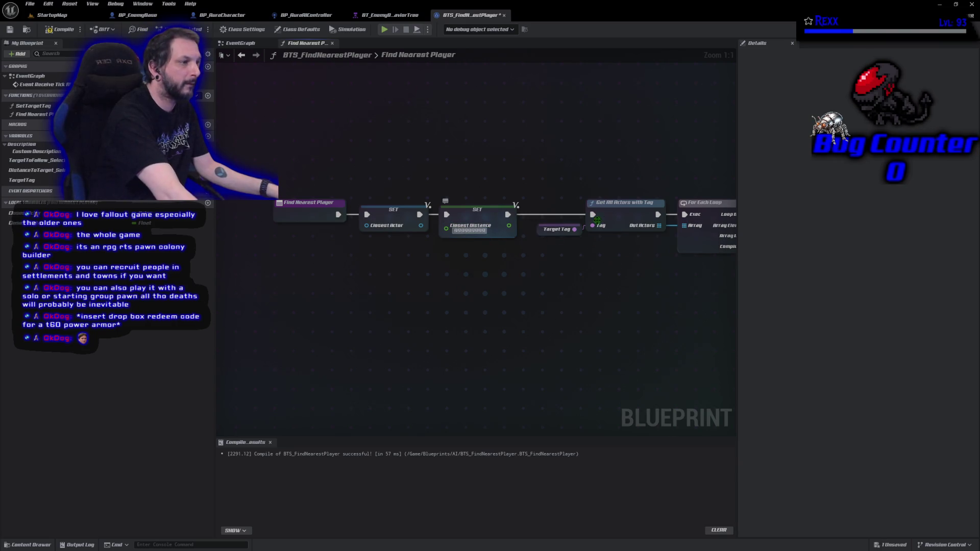
{"action": "left_click", "coordinate": [470, 230]}
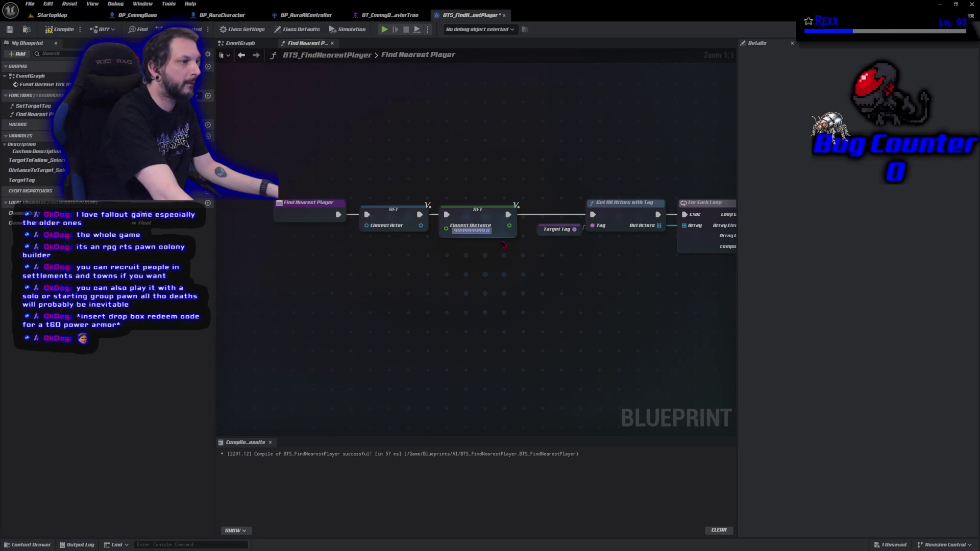
{"action": "left_click", "coordinate": [470, 263]}
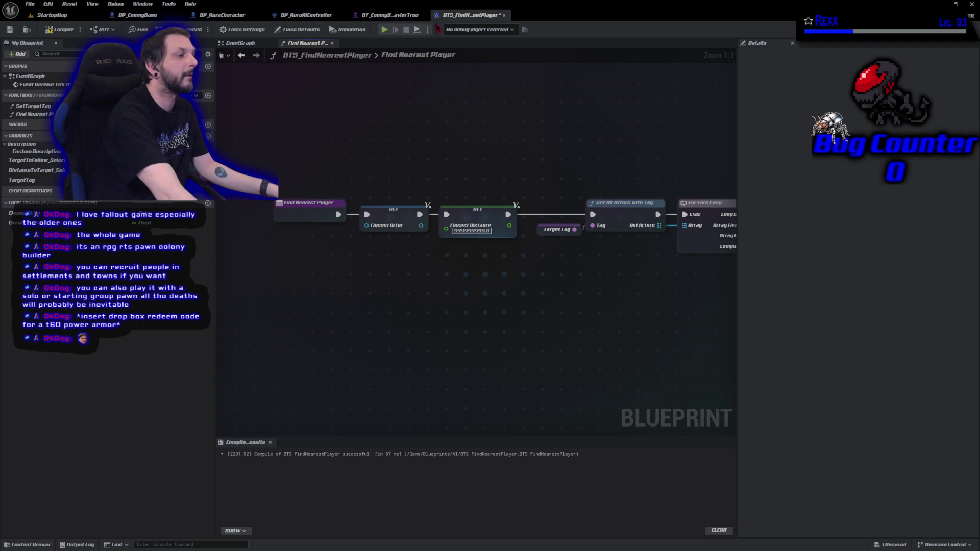
{"action": "type", "text": "999"}
{"action": "key", "text": "Return"}
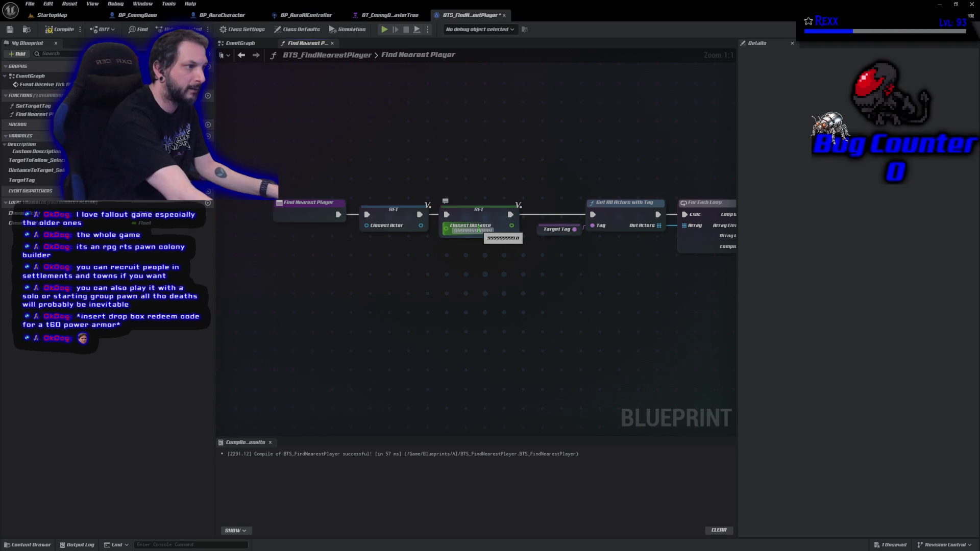
{"action": "left_click", "coordinate": [479, 231]}
{"action": "key", "text": "Return"}
{"action": "key", "text": "F7"}
{"action": "key", "text": "ctrl+s"}
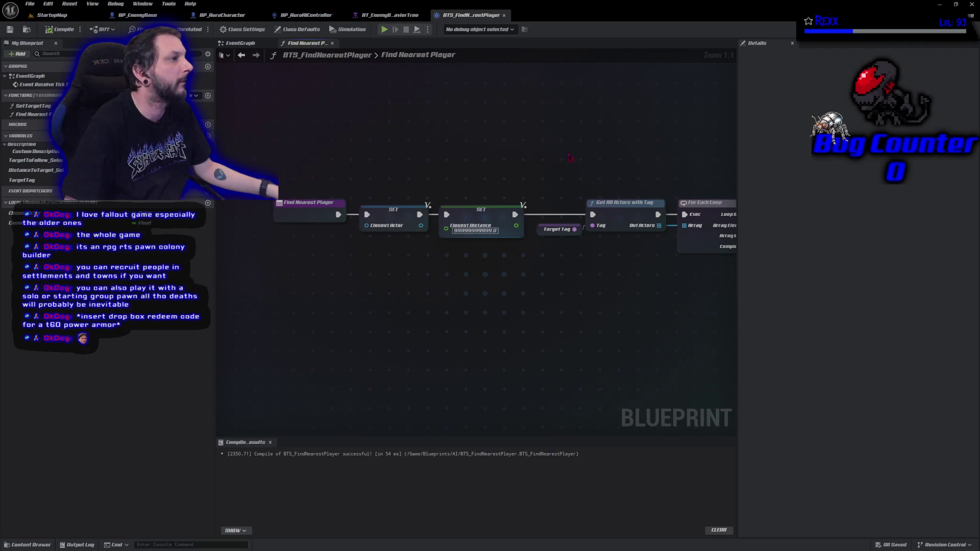
- Switch to the EventGraph and select the Find Nearest Player node
{"action": "left_click", "coordinate": [243, 43]}
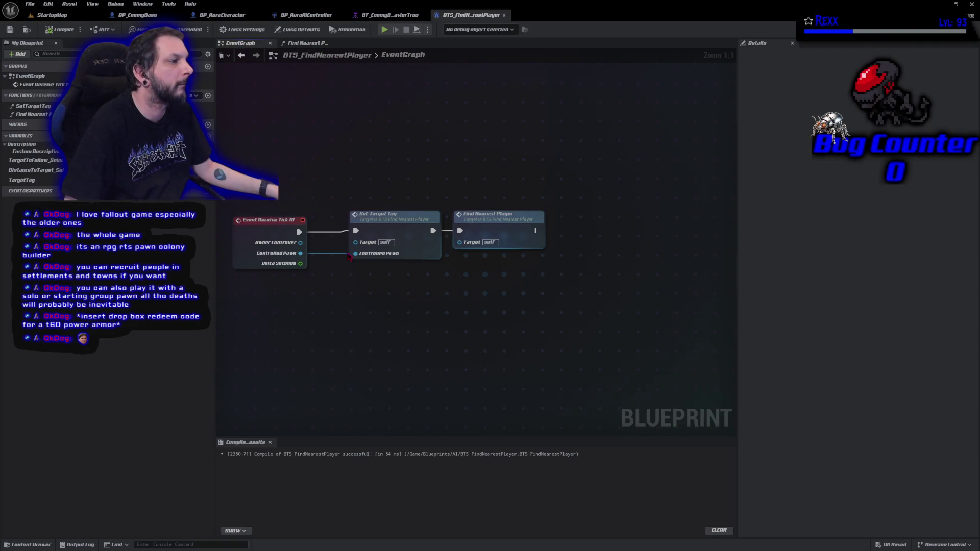
{"action": "left_click_drag", "start_coordinate": [302, 262], "coordinate": [466, 257]}
{"action": "left_click", "coordinate": [470, 304]}
{"action": "left_click", "coordinate": [484, 239]}
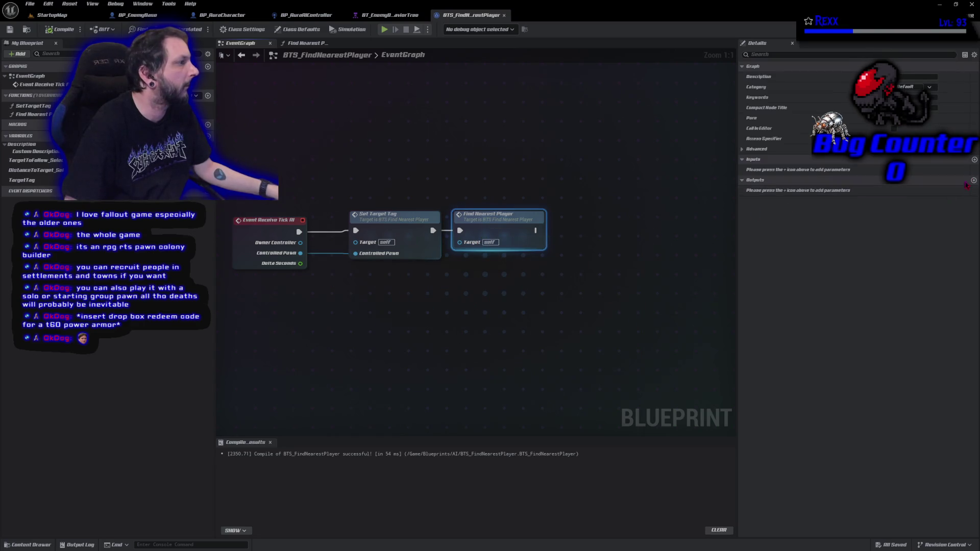
- Add a ControlledPawn input parameter to Find Nearest Player
{"action": "left_click", "coordinate": [974, 160]}
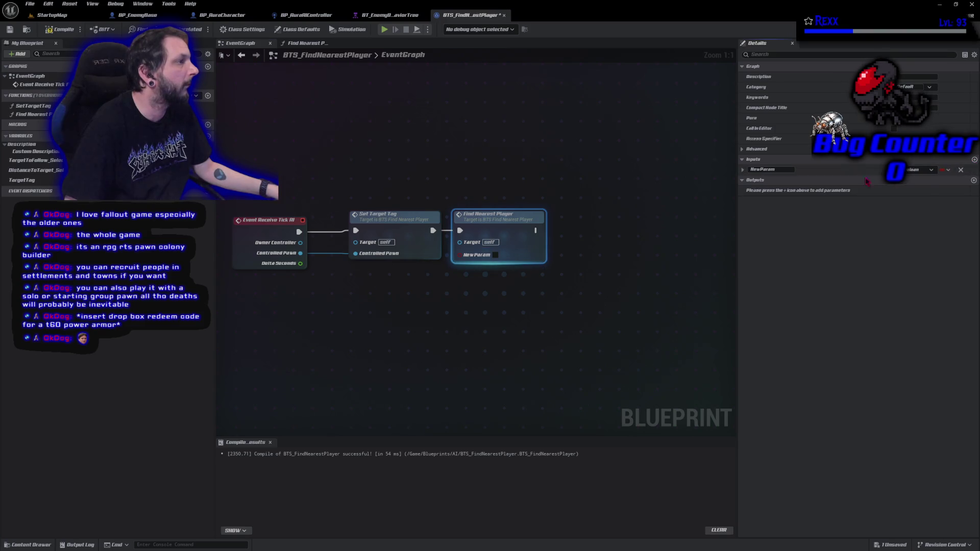
{"action": "left_click", "coordinate": [784, 169]}
{"action": "type", "text": "Cont"}
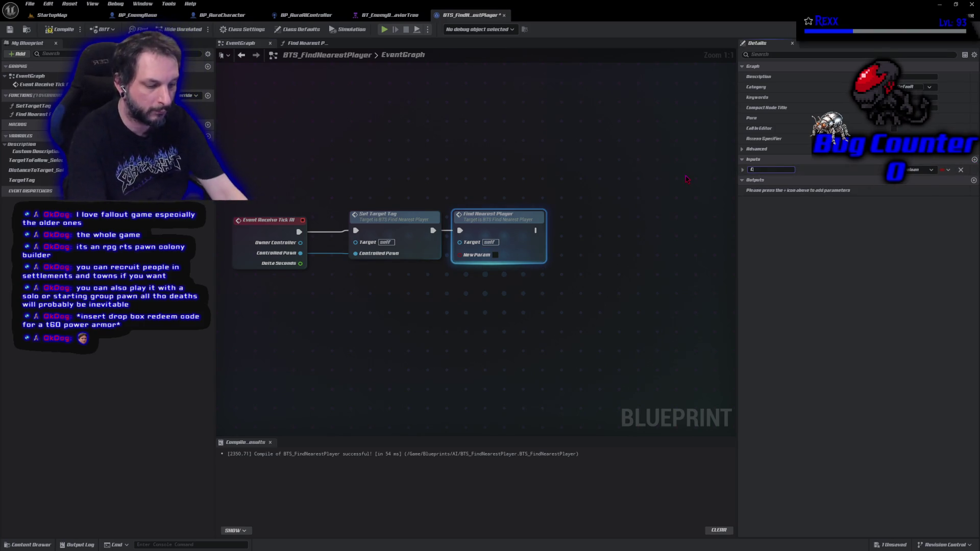
{"action": "type", "text": "rolledPawn"}
{"action": "key", "text": "Return"}
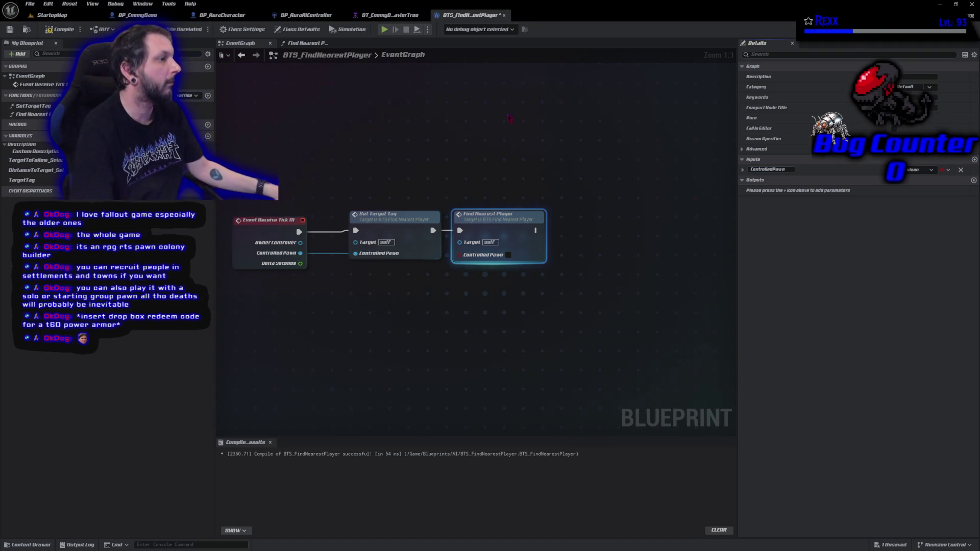
- Set the ControlledPawn input's type to Pawn object reference, replacing an initial Actor choice
{"action": "left_click", "coordinate": [927, 170]}
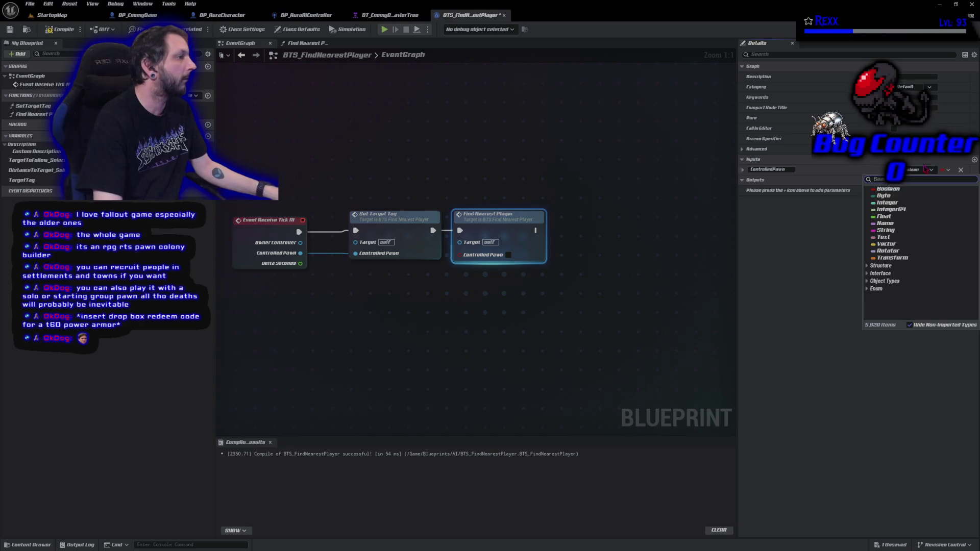
{"action": "type", "text": "actor"}
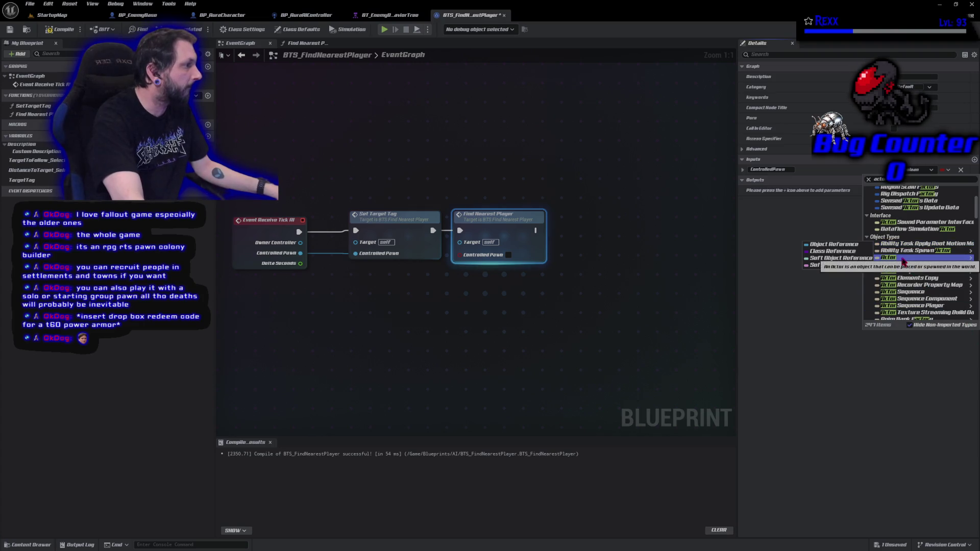
{"action": "mouse_move", "coordinate": [898, 258]}
{"action": "left_click", "coordinate": [851, 259]}
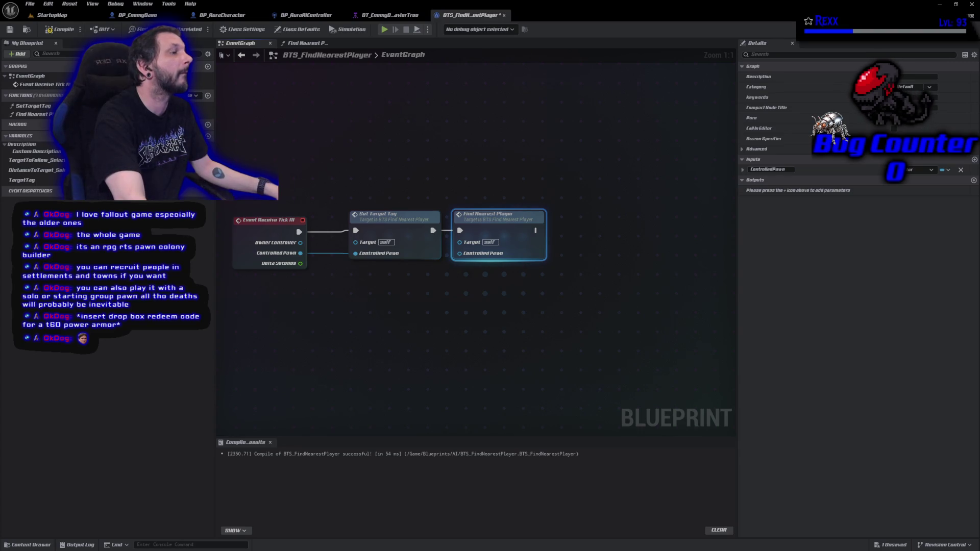
{"action": "left_click", "coordinate": [914, 169]}
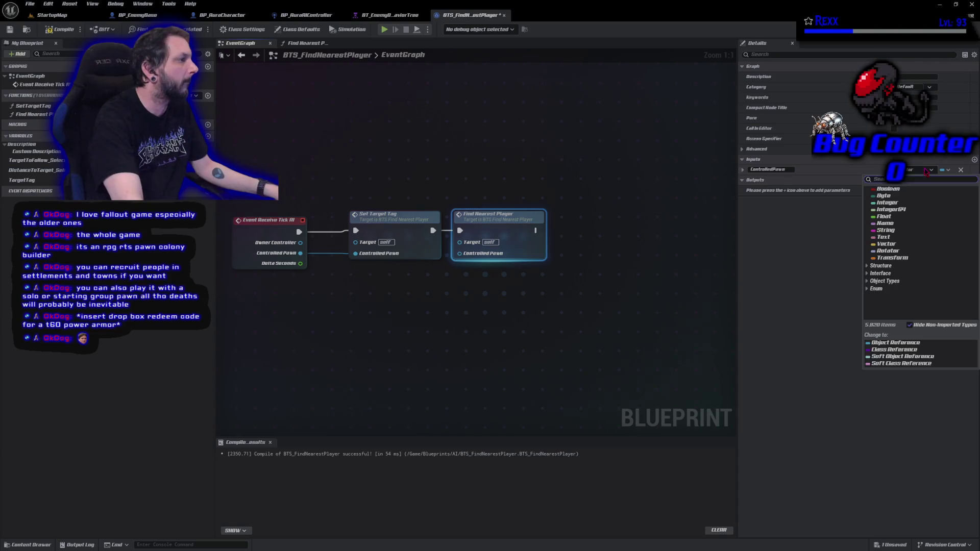
{"action": "type", "text": "pawn"}
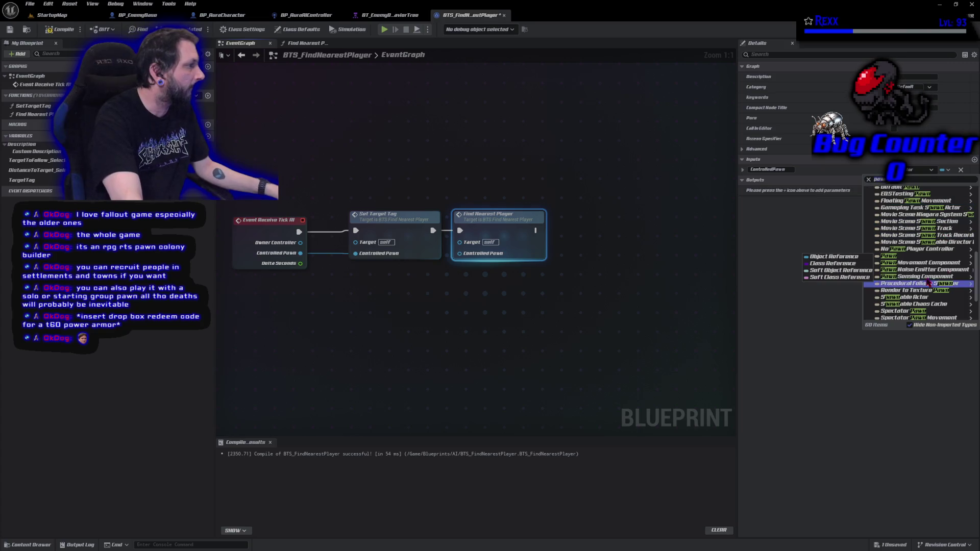
{"action": "mouse_move", "coordinate": [901, 259]}
{"action": "left_click", "coordinate": [807, 270]}
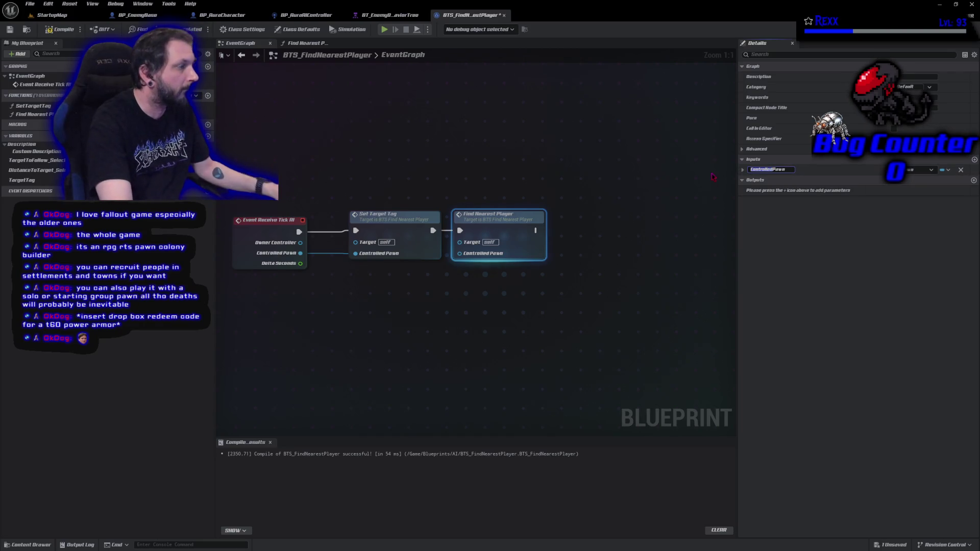
- Try renaming the input to OwningPawn, then undo back to Controlled Pawn
{"action": "type", "text": "OwningPawn"}
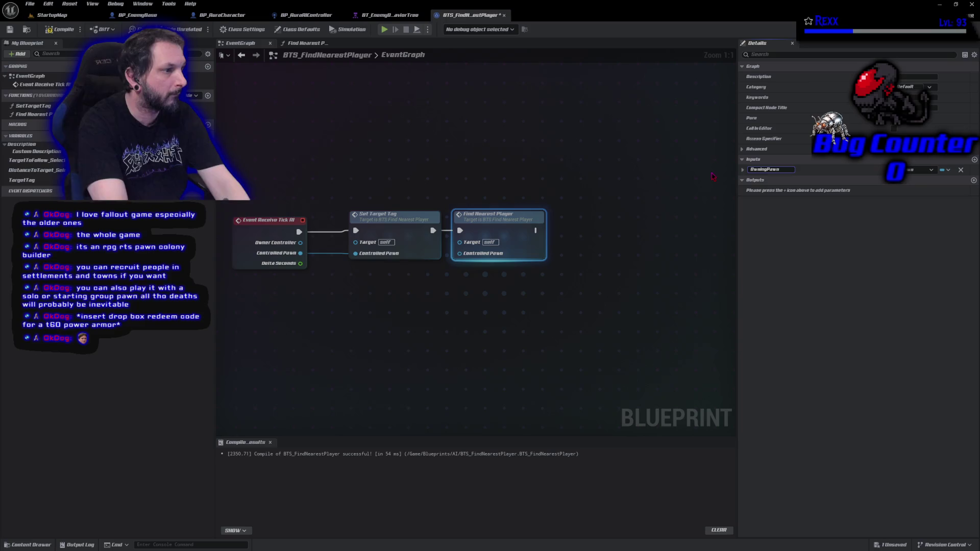
{"action": "key", "text": "Return"}
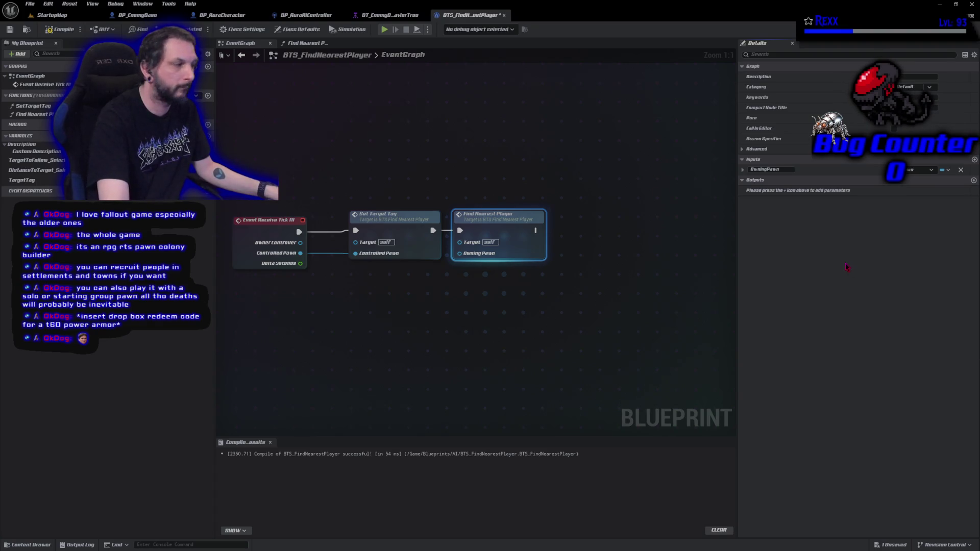
{"action": "key", "text": "ctrl+z"}
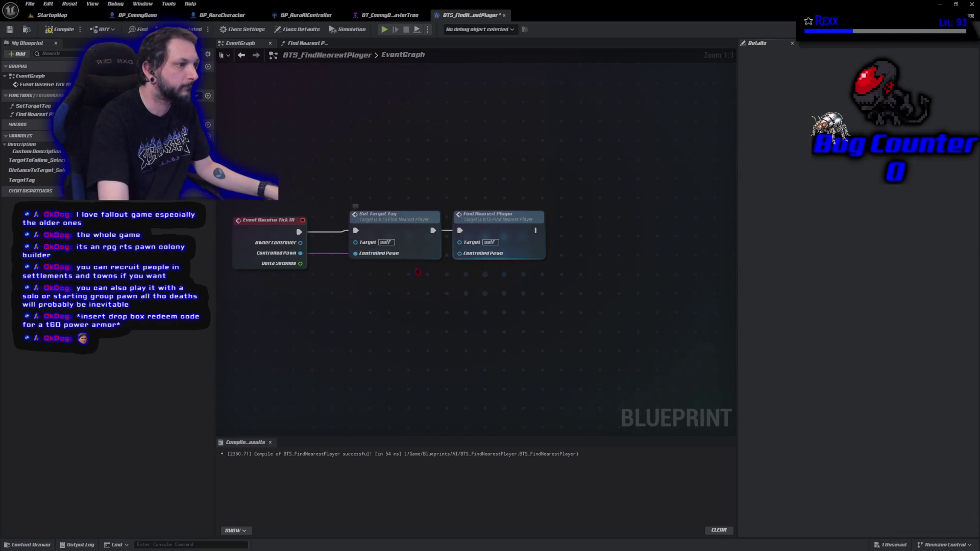
- Route the tick event's Controlled Pawn through two reroute nodes into Find Nearest Player's Controlled Pawn input
{"action": "left_click", "coordinate": [381, 215]}
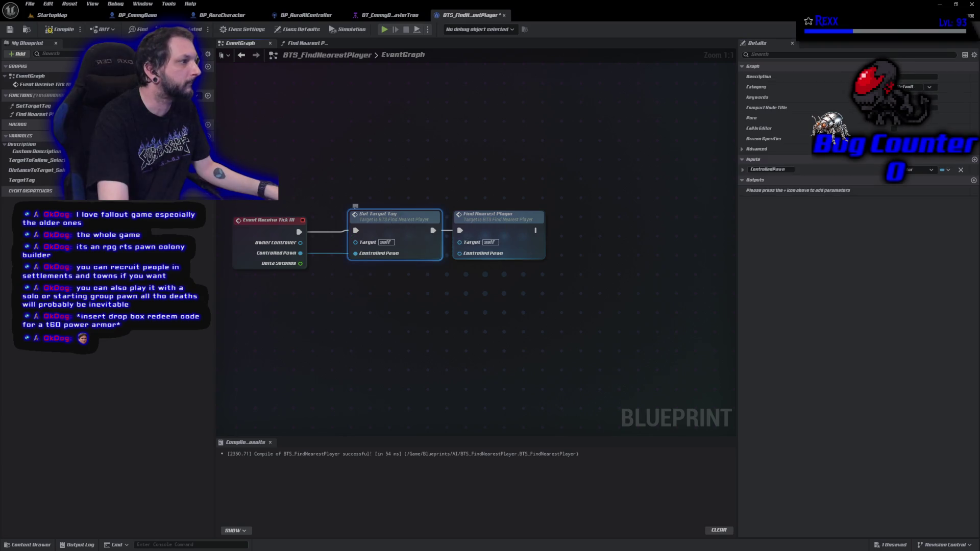
{"action": "left_click", "coordinate": [57, 31]}
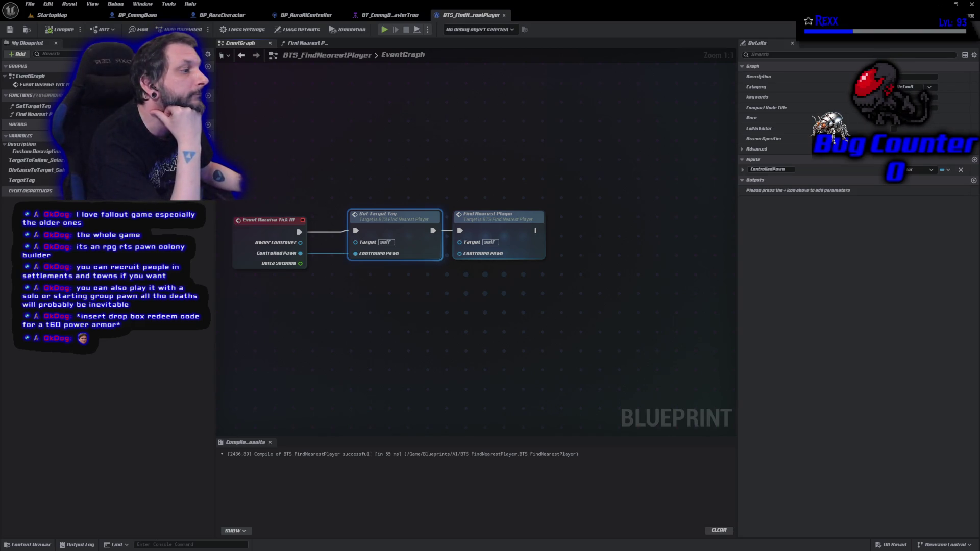
{"action": "left_click_drag", "start_coordinate": [300, 253], "coordinate": [356, 272]}
{"action": "type", "text": "reroute"}
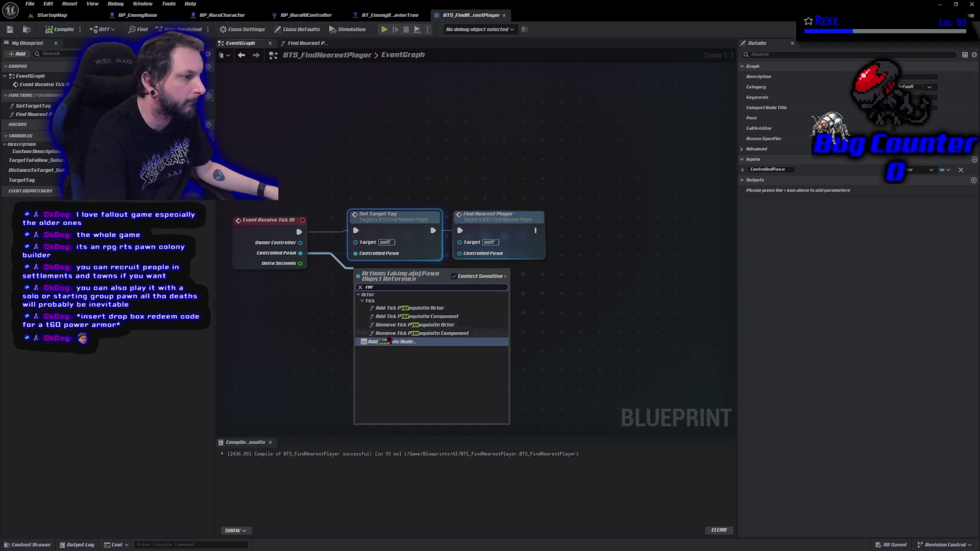
{"action": "left_click", "coordinate": [391, 344]}
{"action": "left_click_drag", "start_coordinate": [356, 268], "coordinate": [439, 272]}
{"action": "type", "text": "reroute"}
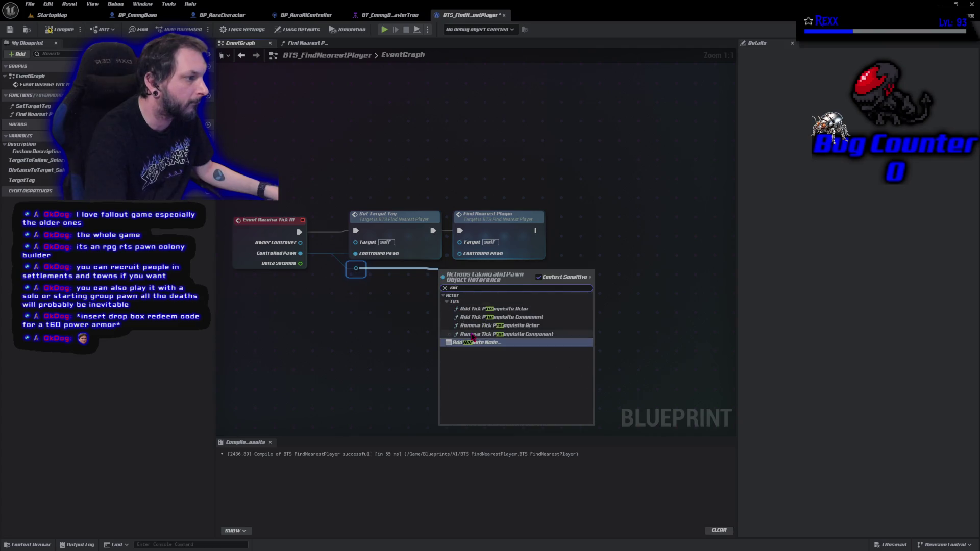
{"action": "left_click", "coordinate": [471, 351]}
{"action": "left_click_drag", "start_coordinate": [442, 270], "coordinate": [460, 253]}
- Compile and save, then reopen the Find Nearest Player function graph
{"action": "left_click", "coordinate": [67, 29]}
{"action": "key", "text": "ctrl+s"}
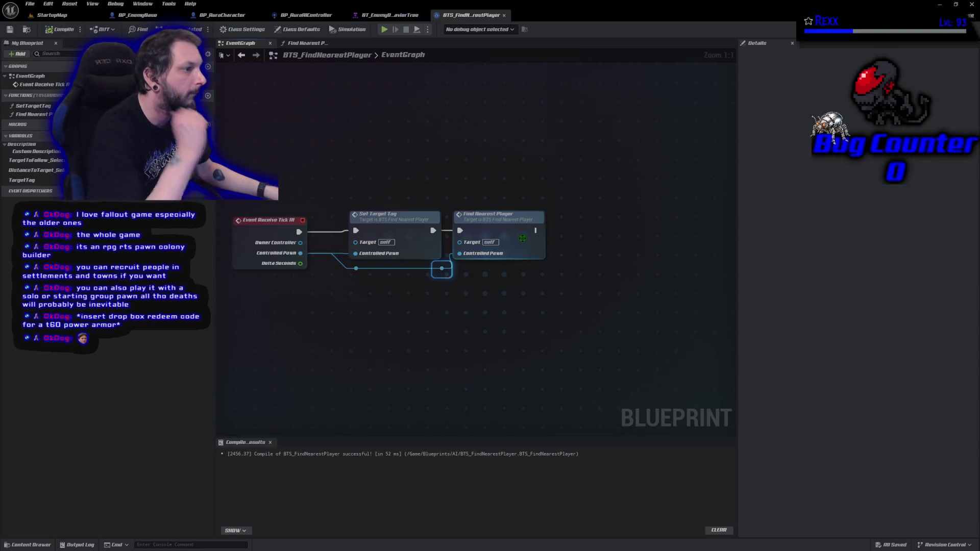
{"action": "left_click_drag", "start_coordinate": [522, 239], "coordinate": [529, 238]}
{"action": "left_click", "coordinate": [408, 301]}
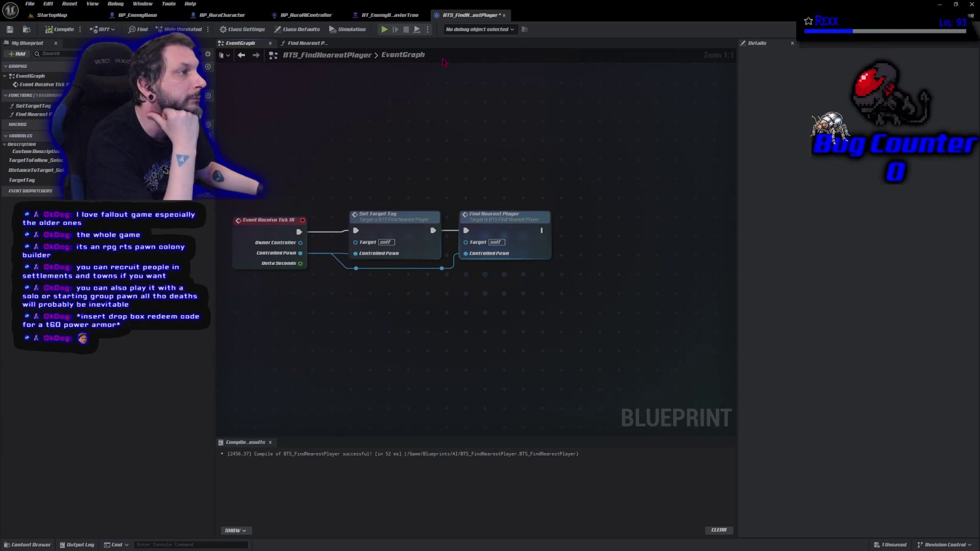
{"action": "left_click", "coordinate": [306, 43]}
{"action": "left_click_drag", "start_coordinate": [616, 323], "coordinate": [231, 309]}
- Add an Is Valid check on the loop's Array Element, driven by Loop Body
{"action": "left_click_drag", "start_coordinate": [321, 214], "coordinate": [350, 212]}
{"action": "type", "text": "is valid"}
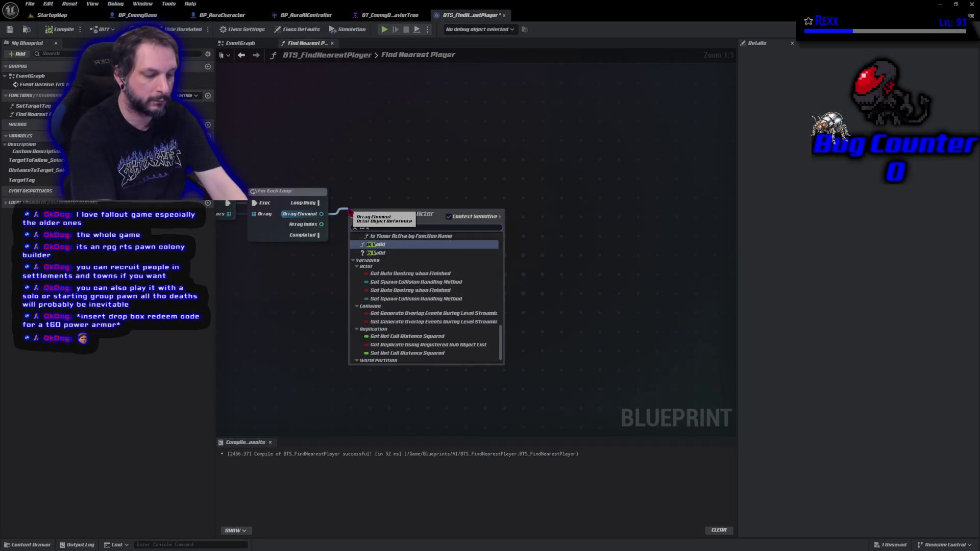
{"action": "key", "text": "Down"}
{"action": "key", "text": "Return"}
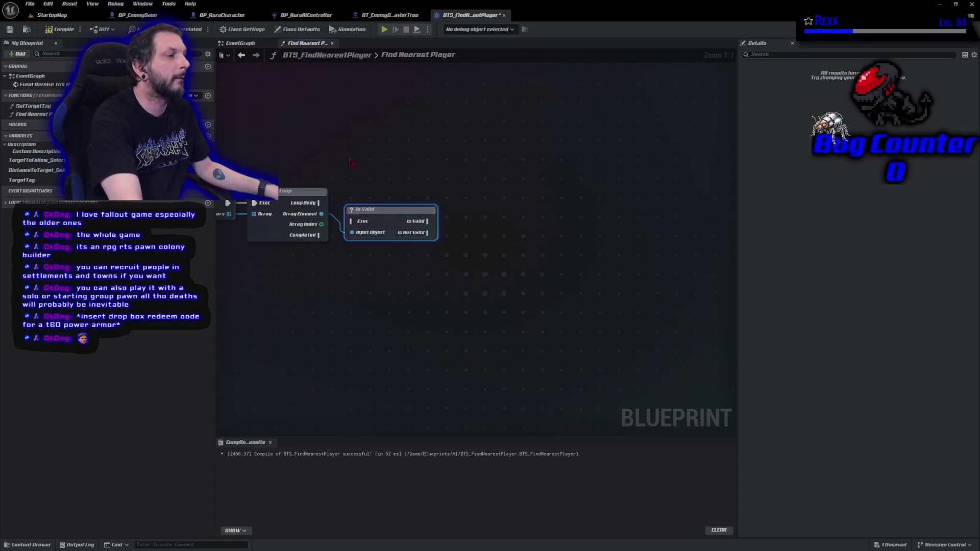
{"action": "mouse_move", "coordinate": [321, 203]}
{"action": "left_mouse_down"}
{"action": "mouse_move", "coordinate": [351, 221]}
{"action": "mouse_move", "coordinate": [373, 192]}
{"action": "left_mouse_up"}
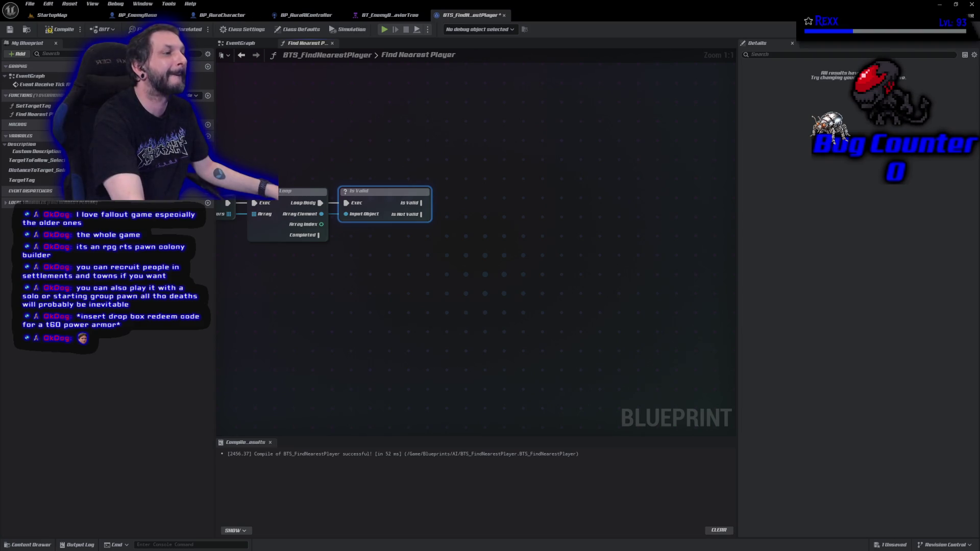
- Add a Get Controlled Pawn node and place it above the Is Valid node
{"action": "right_click", "coordinate": [499, 202]}
{"action": "type", "text": "get con"}
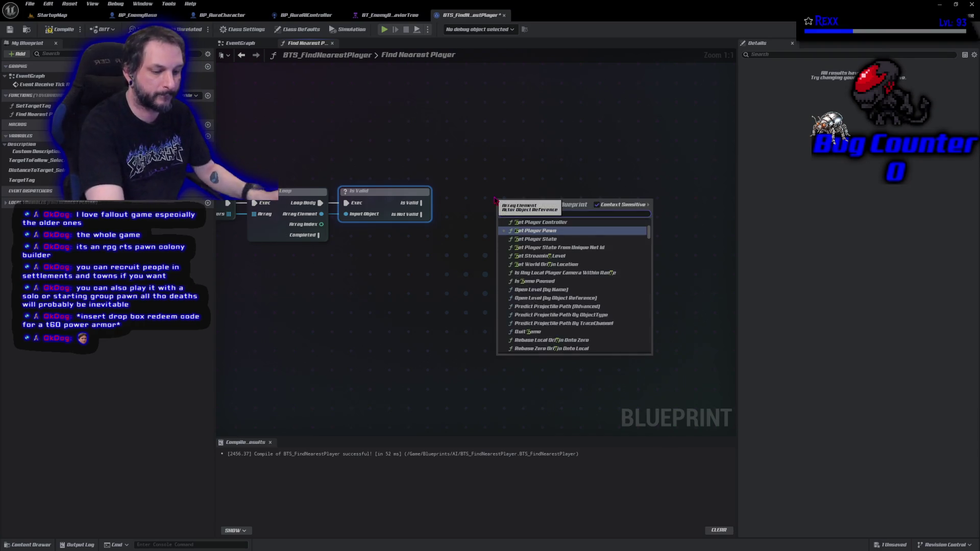
{"action": "type", "text": "trlled"}
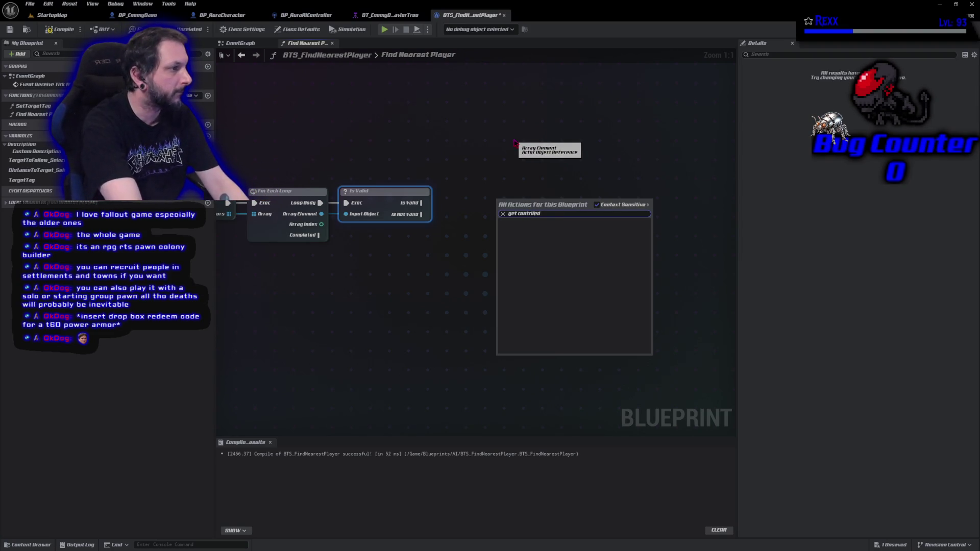
{"action": "key", "text": "BackSpace"}
{"action": "key", "text": "BackSpace"}
{"action": "key", "text": "BackSpace"}
{"action": "type", "text": "olled"}
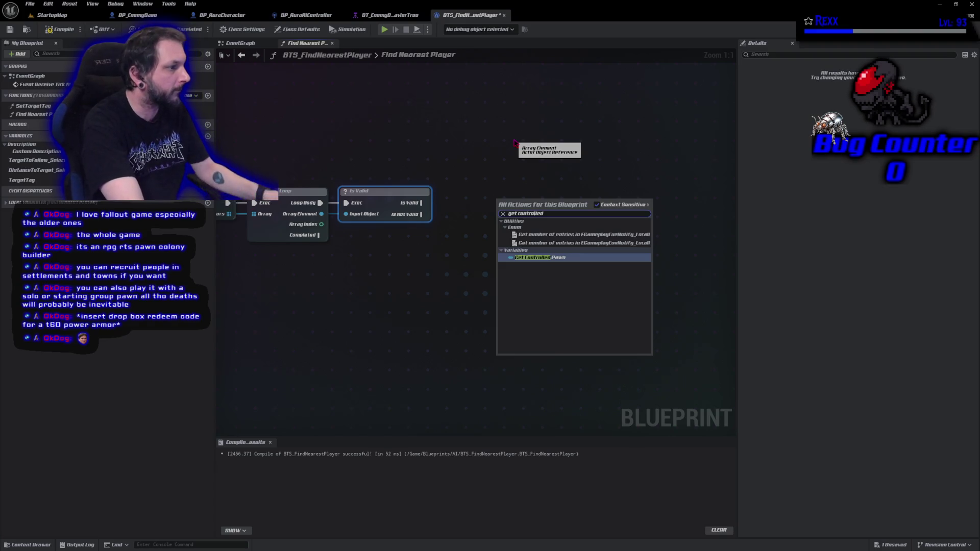
{"action": "key", "text": "Return"}
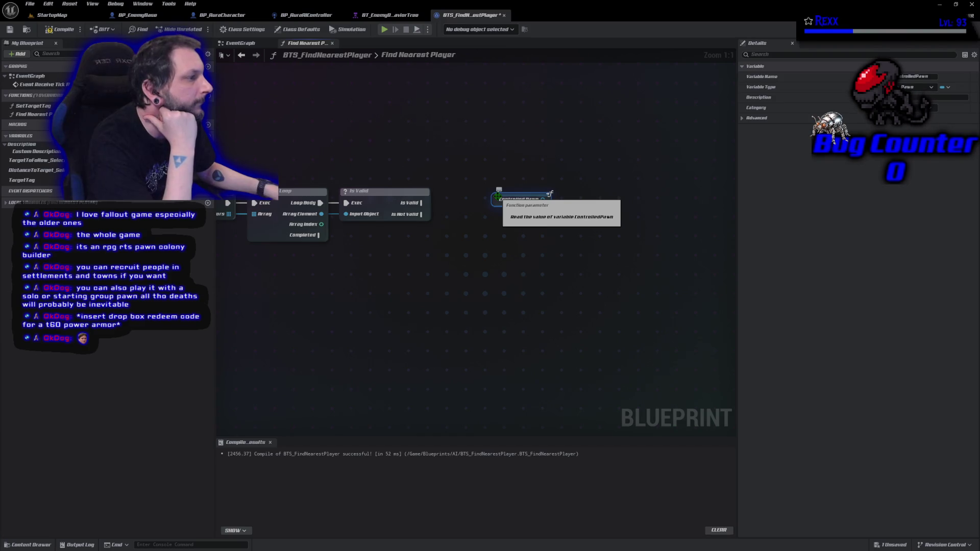
{"action": "left_click_drag", "start_coordinate": [498, 197], "coordinate": [377, 174]}
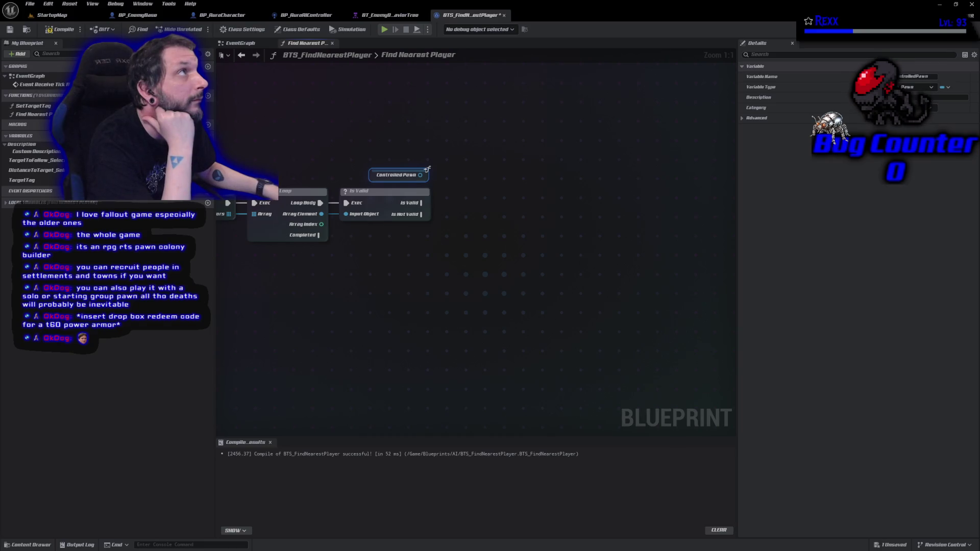
- Duplicate the Is Valid node and chain the copy after the first
{"action": "left_click", "coordinate": [385, 197]}
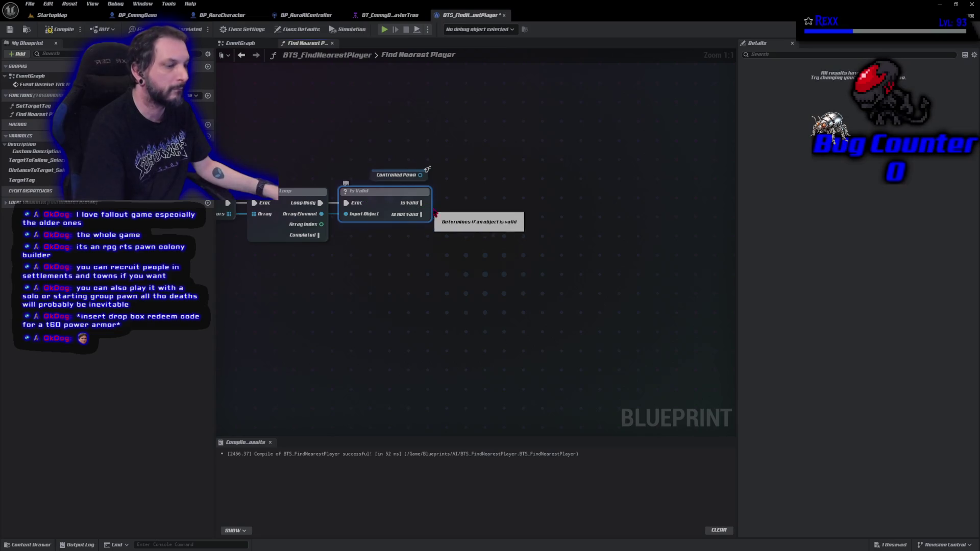
{"action": "key", "text": "ctrl+c"}
{"action": "key", "text": "ctrl+v"}
{"action": "mouse_move", "coordinate": [421, 203]}
{"action": "left_mouse_down"}
{"action": "mouse_move", "coordinate": [469, 215]}
{"action": "mouse_move", "coordinate": [460, 199]}
{"action": "left_mouse_up"}
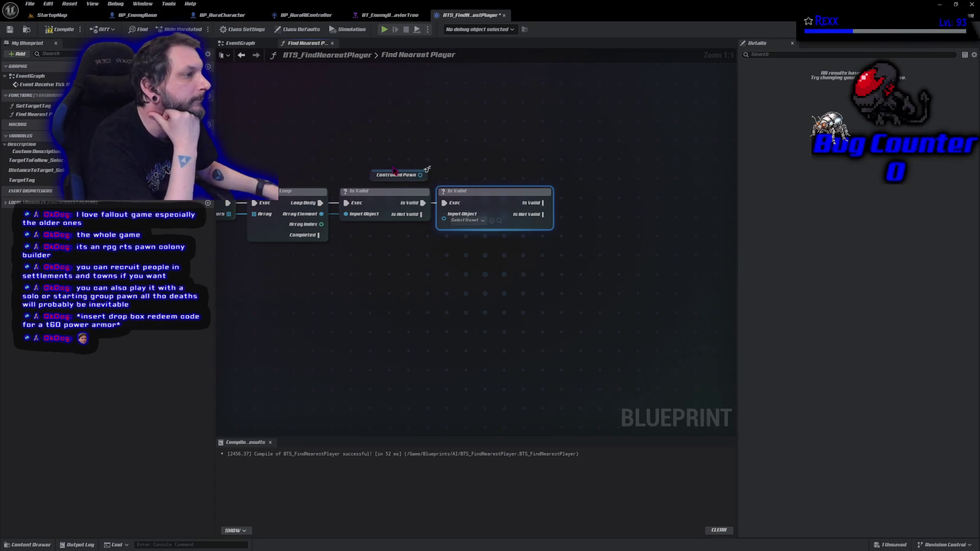
- Arrange Controlled Pawn feeding the second Is Valid, straighten its wire, then compile and save
{"action": "mouse_move", "coordinate": [428, 169]}
{"action": "left_mouse_down"}
{"action": "mouse_move", "coordinate": [434, 236]}
{"action": "mouse_move", "coordinate": [427, 224]}
{"action": "mouse_move", "coordinate": [437, 228]}
{"action": "mouse_move", "coordinate": [443, 215]}
{"action": "left_mouse_up"}
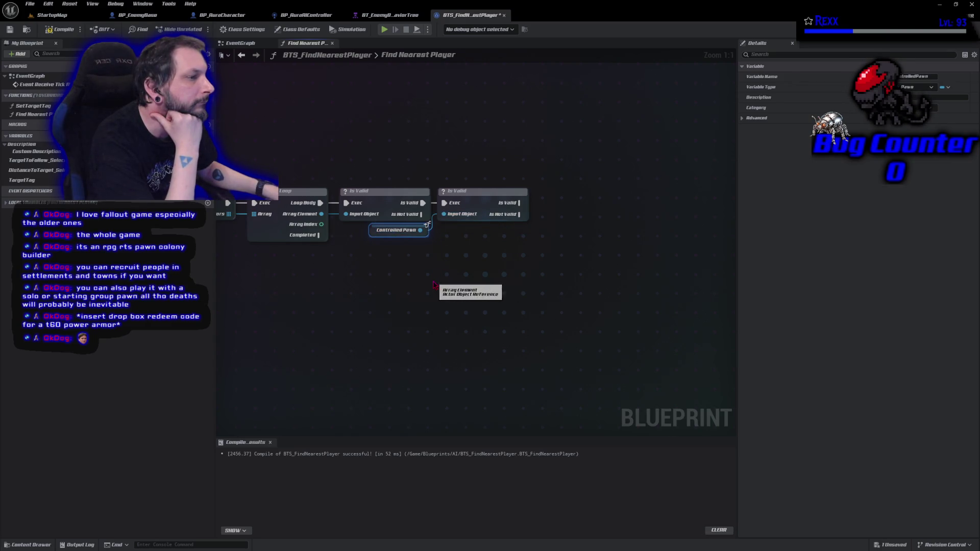
{"action": "mouse_move", "coordinate": [452, 317]}
{"action": "left_mouse_down"}
{"action": "mouse_move", "coordinate": [449, 306]}
{"action": "mouse_move", "coordinate": [658, 300]}
{"action": "mouse_move", "coordinate": [432, 284]}
{"action": "mouse_move", "coordinate": [463, 242]}
{"action": "left_mouse_up"}
{"action": "left_click", "coordinate": [484, 206], "text": "ctrl"}
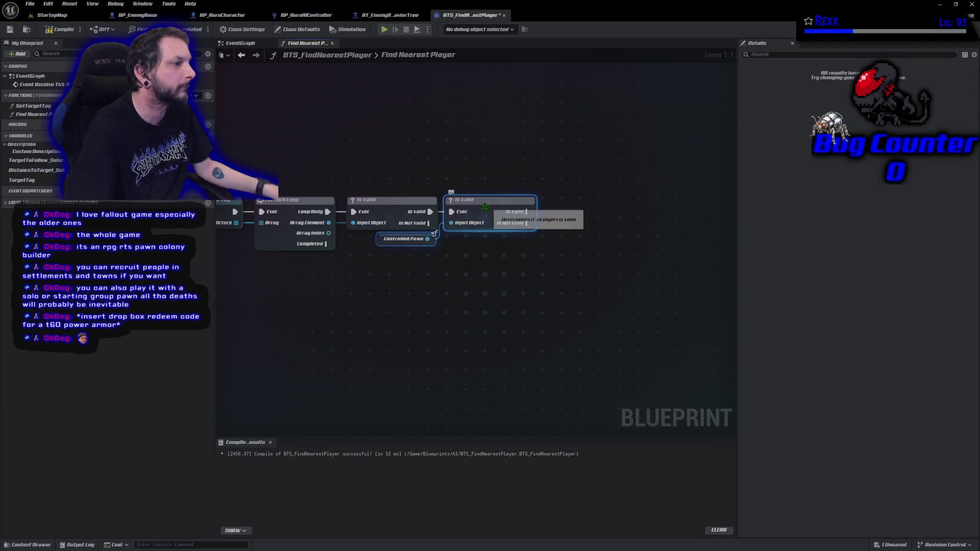
{"action": "left_click_drag", "start_coordinate": [484, 206], "coordinate": [527, 206]}
{"action": "left_click_drag", "start_coordinate": [479, 233], "coordinate": [470, 283]}
{"action": "left_click", "coordinate": [456, 277]}
{"action": "key", "text": "q"}
{"action": "left_click", "coordinate": [355, 238]}
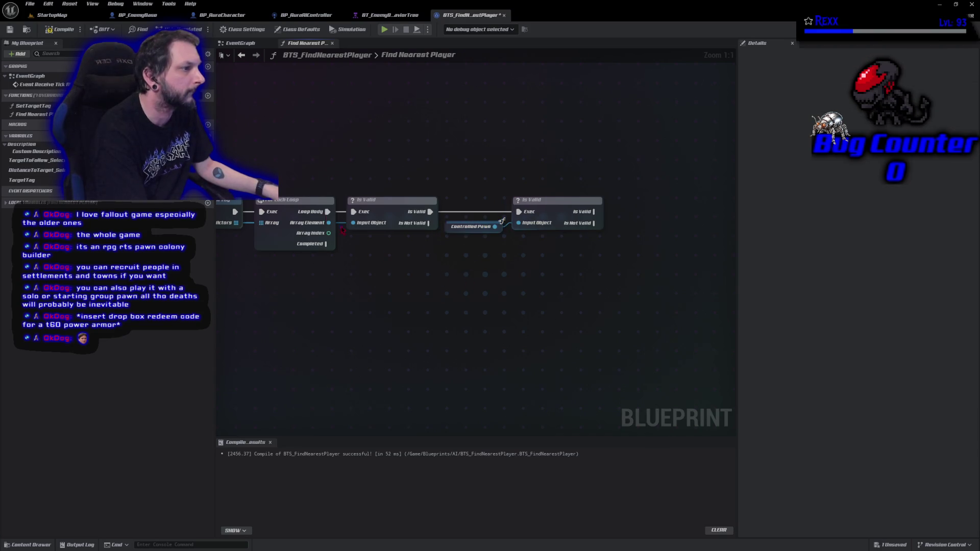
{"action": "key", "text": "F7"}
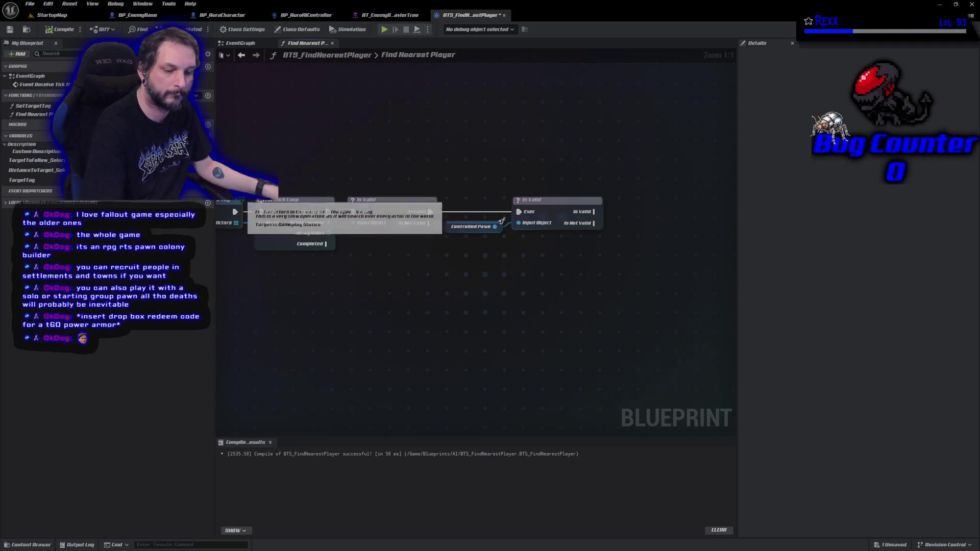
{"action": "key", "text": "ctrl+s"}
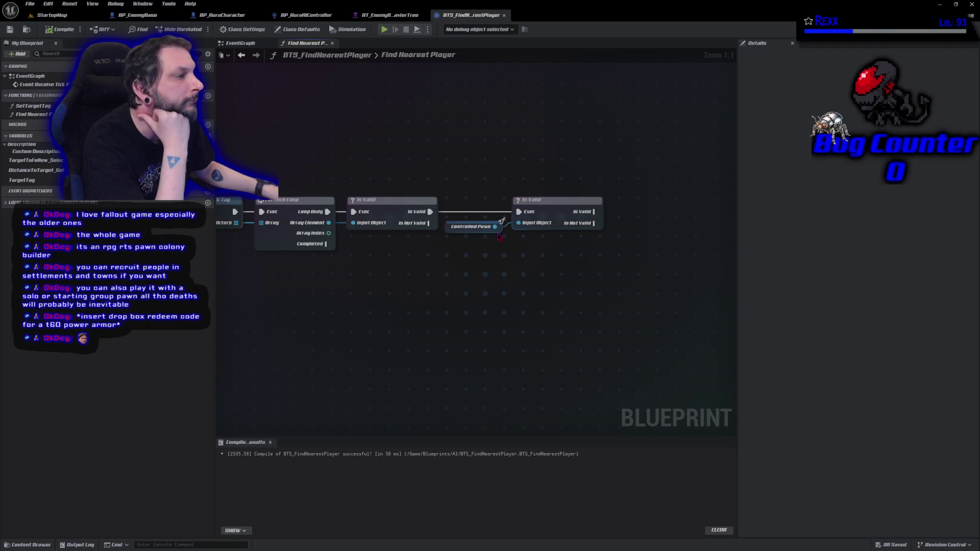
- Copy the Controlled Pawn getter and drag a Get Distance To node from it
{"action": "left_click_drag", "start_coordinate": [475, 243], "coordinate": [472, 229]}
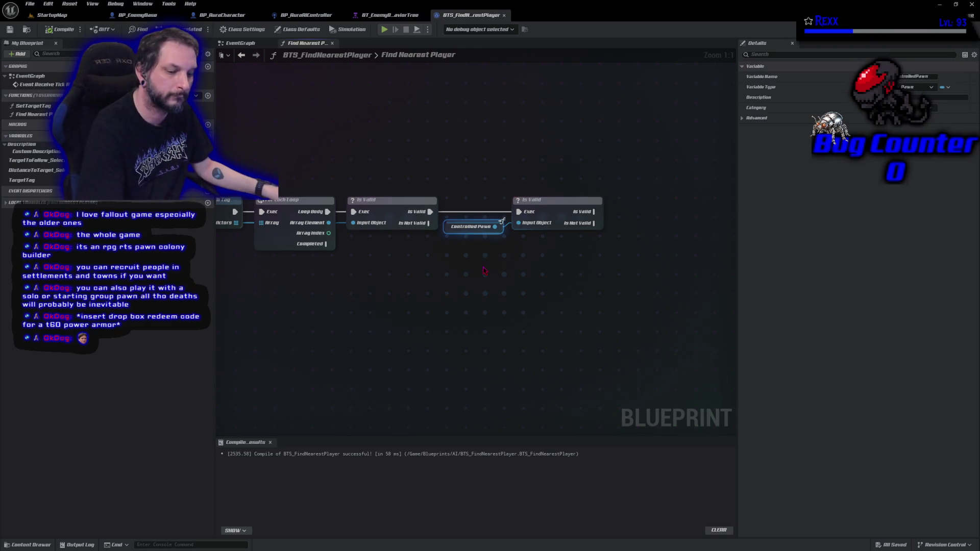
{"action": "key", "text": "ctrl+c"}
{"action": "key", "text": "ctrl+v"}
{"action": "left_click_drag", "start_coordinate": [533, 270], "coordinate": [555, 274]}
{"action": "type", "text": "get diste"}
{"action": "key", "text": "Return"}
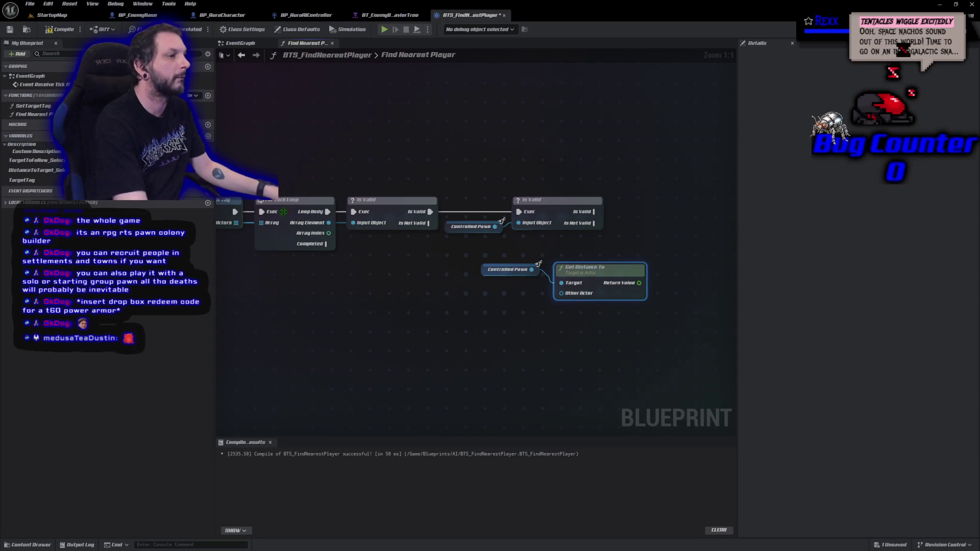
- Wire Array Element via a reroute to Other Actor and Controlled Pawn to Target; compile and save
{"action": "mouse_move", "coordinate": [328, 223]}
{"action": "left_mouse_down"}
{"action": "mouse_move", "coordinate": [388, 290]}
{"action": "mouse_move", "coordinate": [447, 312]}
{"action": "mouse_move", "coordinate": [558, 311]}
{"action": "mouse_move", "coordinate": [566, 298]}
{"action": "left_mouse_up"}
{"action": "double_click", "coordinate": [512, 258]}
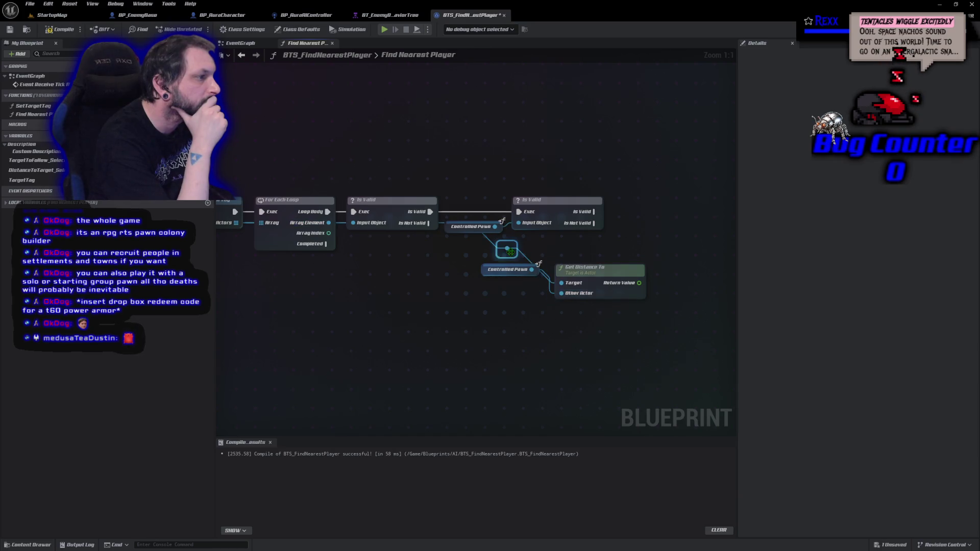
{"action": "mouse_move", "coordinate": [607, 267]}
{"action": "left_mouse_down"}
{"action": "mouse_move", "coordinate": [652, 246]}
{"action": "mouse_move", "coordinate": [552, 254]}
{"action": "left_mouse_up"}
{"action": "mouse_move", "coordinate": [481, 275]}
{"action": "left_mouse_down"}
{"action": "mouse_move", "coordinate": [429, 288]}
{"action": "mouse_move", "coordinate": [435, 270]}
{"action": "left_mouse_up"}
{"action": "mouse_move", "coordinate": [505, 249]}
{"action": "left_mouse_down"}
{"action": "mouse_move", "coordinate": [480, 252]}
{"action": "mouse_move", "coordinate": [505, 249]}
{"action": "left_mouse_up"}
{"action": "key", "text": "Escape"}
{"action": "key", "text": "Escape"}
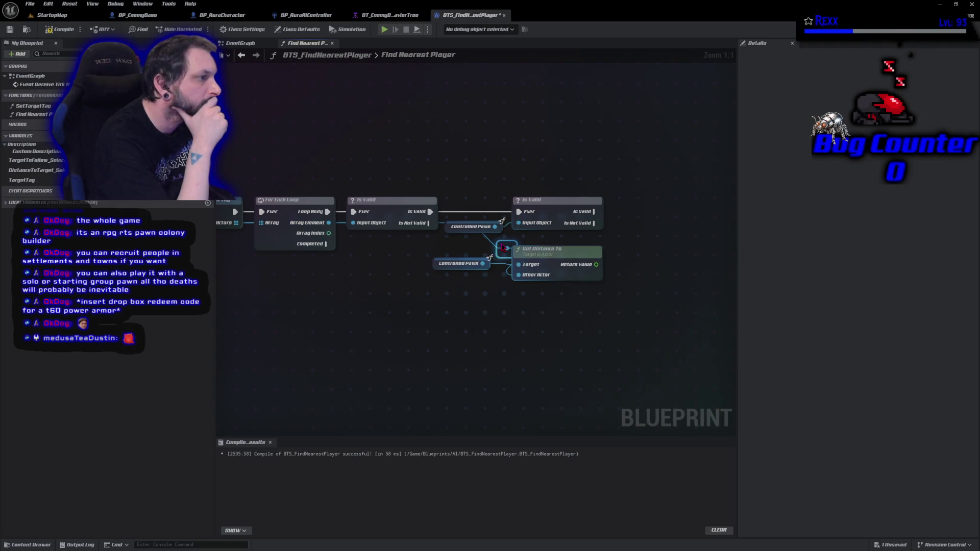
{"action": "mouse_move", "coordinate": [503, 251]}
{"action": "left_mouse_down"}
{"action": "mouse_move", "coordinate": [444, 255]}
{"action": "mouse_move", "coordinate": [405, 282]}
{"action": "mouse_move", "coordinate": [349, 285]}
{"action": "left_mouse_up"}
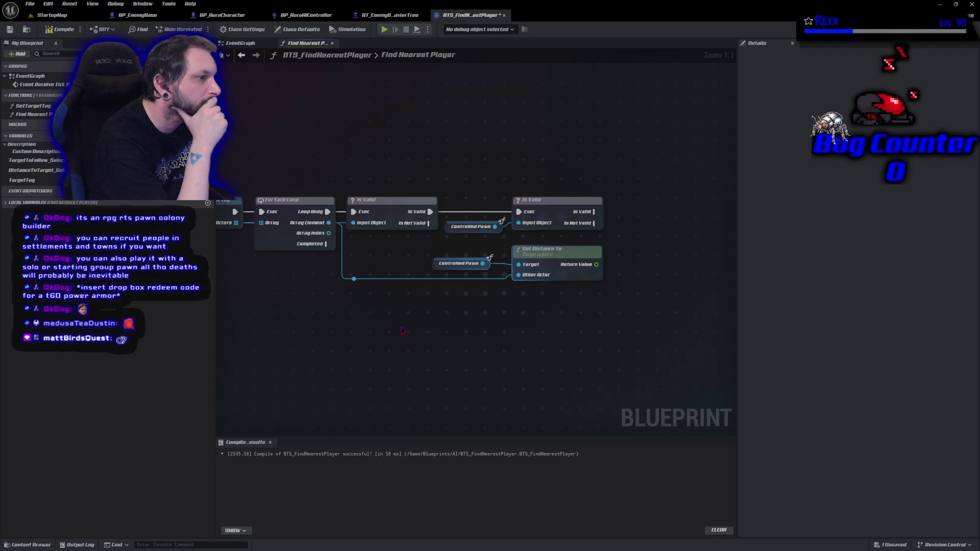
{"action": "left_click", "coordinate": [60, 29]}
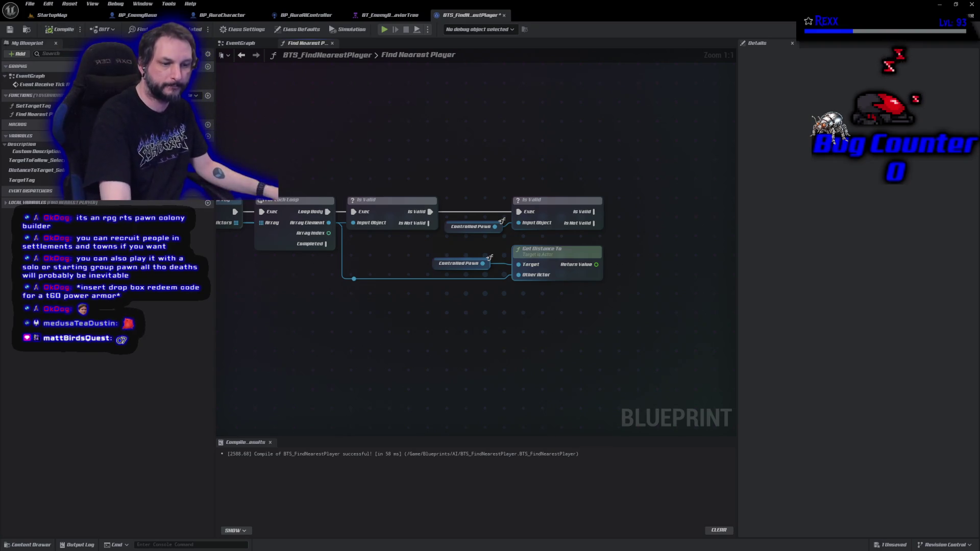
{"action": "key", "text": "ctrl+s"}
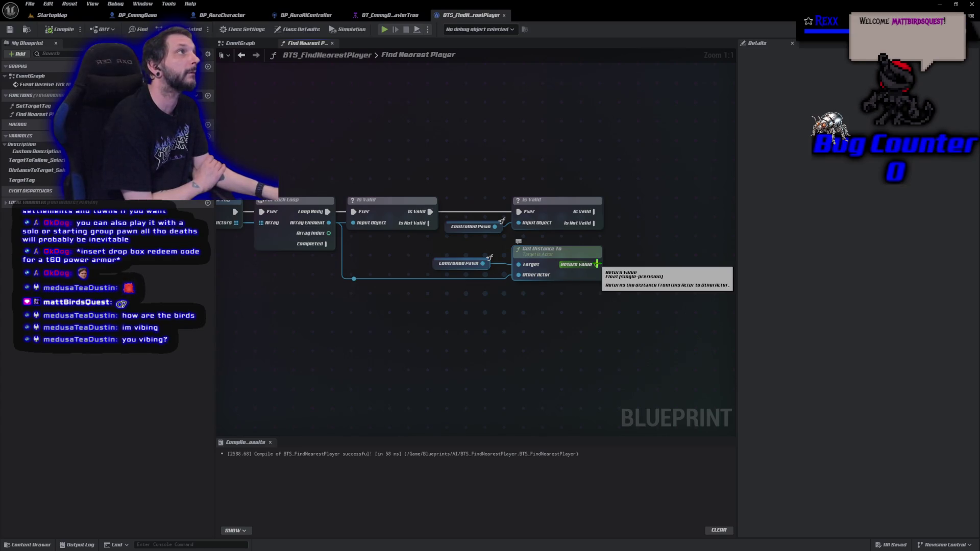
- Add a Less (<) node taking Get Distance To's Return Value
{"action": "left_click_drag", "start_coordinate": [597, 264], "coordinate": [639, 262]}
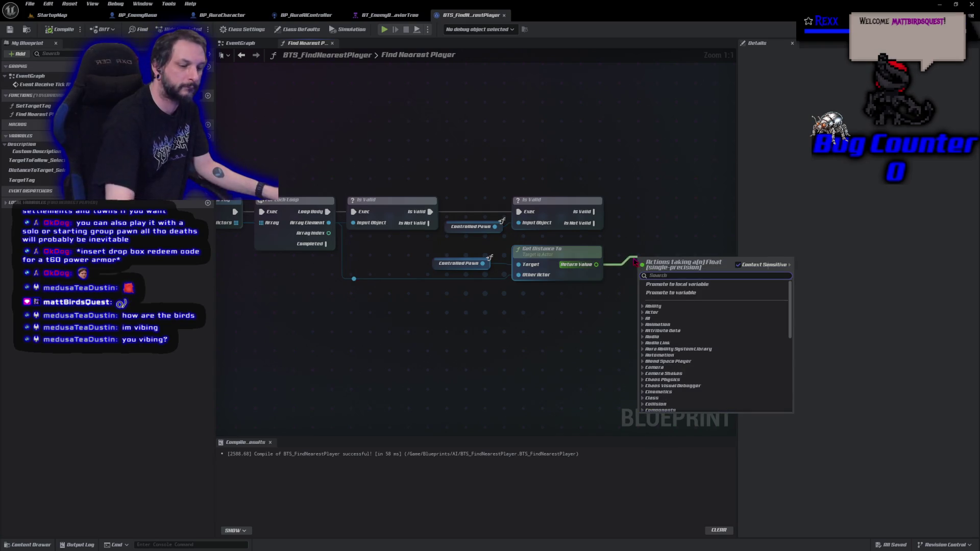
{"action": "type", "text": "j"}
{"action": "key", "text": "BackSpace"}
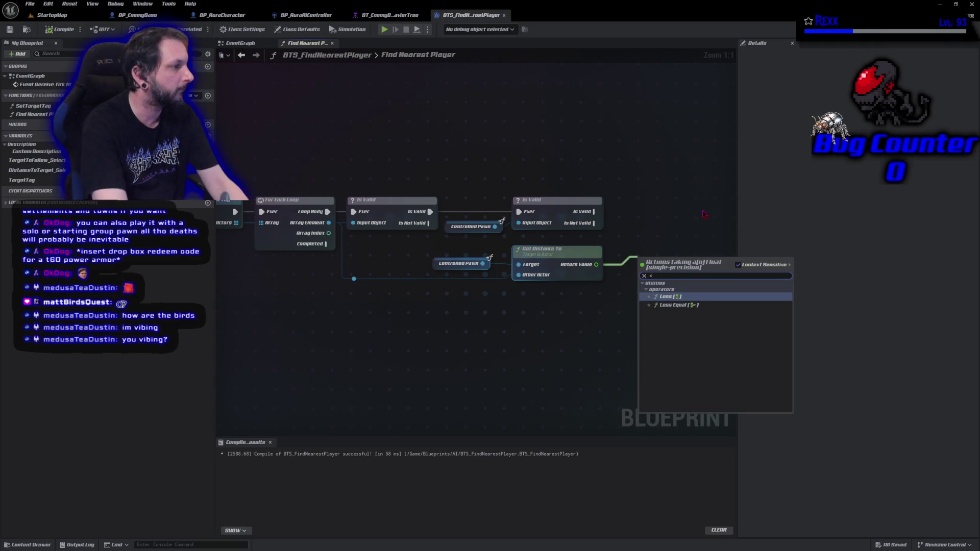
{"action": "type", "text": "<"}
{"action": "left_click", "coordinate": [679, 299]}
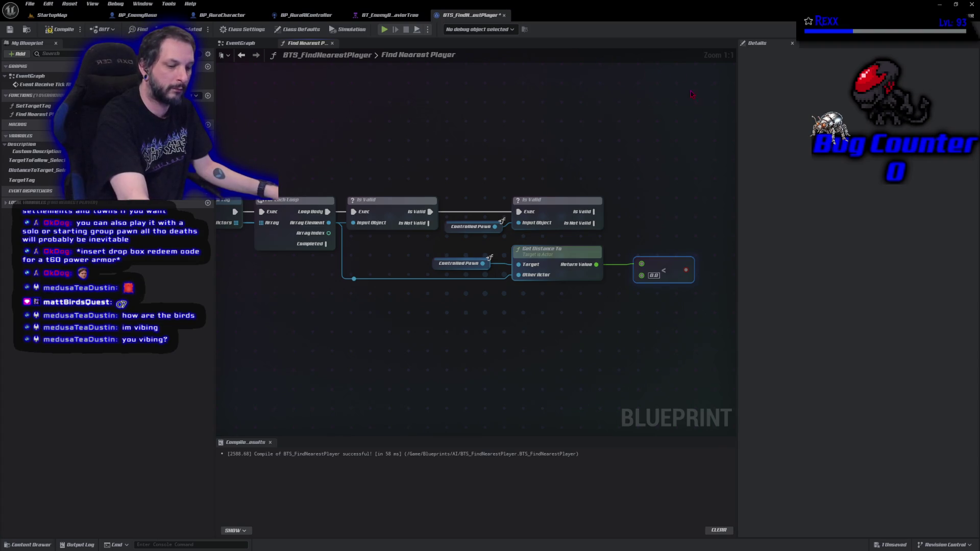
- Add a Branch after the second Is Valid and feed a Closest Distance getter into the Less comparison
{"action": "left_click", "coordinate": [693, 205]}
{"action": "mouse_move", "coordinate": [595, 211]}
{"action": "left_mouse_down"}
{"action": "mouse_move", "coordinate": [699, 227]}
{"action": "mouse_move", "coordinate": [713, 205]}
{"action": "left_mouse_up"}
{"action": "mouse_move", "coordinate": [664, 265]}
{"action": "left_mouse_down"}
{"action": "mouse_move", "coordinate": [639, 265]}
{"action": "mouse_move", "coordinate": [674, 278]}
{"action": "mouse_move", "coordinate": [701, 223]}
{"action": "left_mouse_up"}
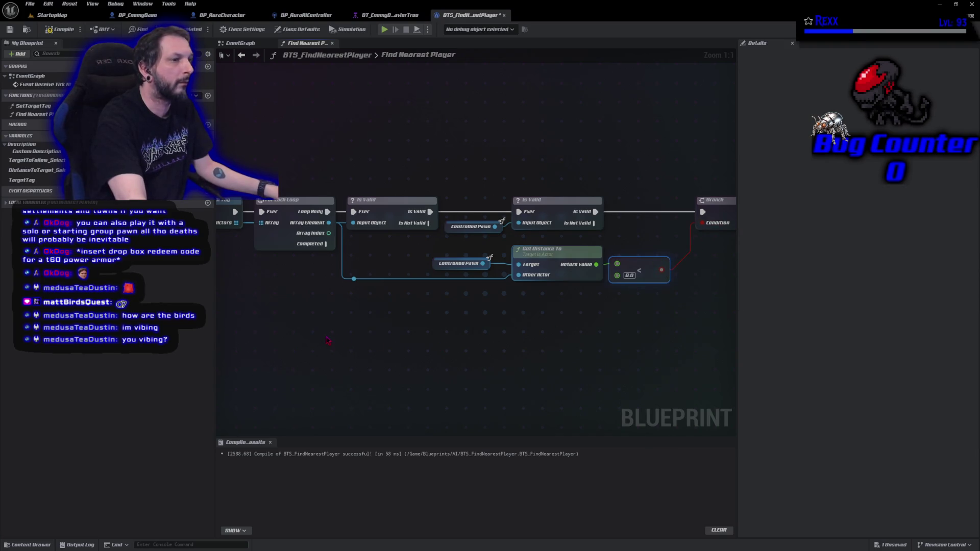
{"action": "left_click_drag", "start_coordinate": [617, 275], "coordinate": [555, 306]}
{"action": "type", "text": "get clos"}
{"action": "key", "text": "Return"}
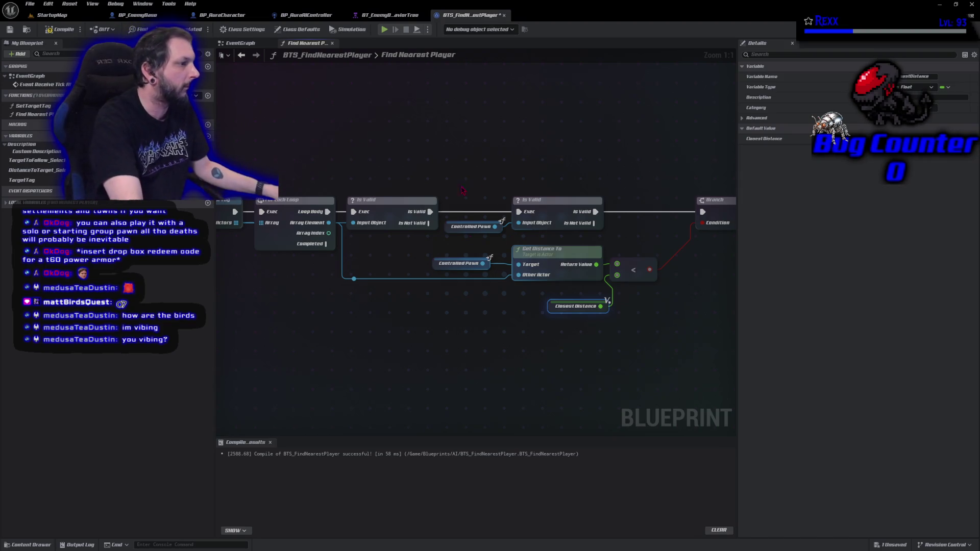
{"action": "left_click_drag", "start_coordinate": [553, 306], "coordinate": [545, 294]}
- Place a SET Closest Distance node and run it from the Branch's True output
{"action": "left_click_drag", "start_coordinate": [668, 325], "coordinate": [545, 317]}
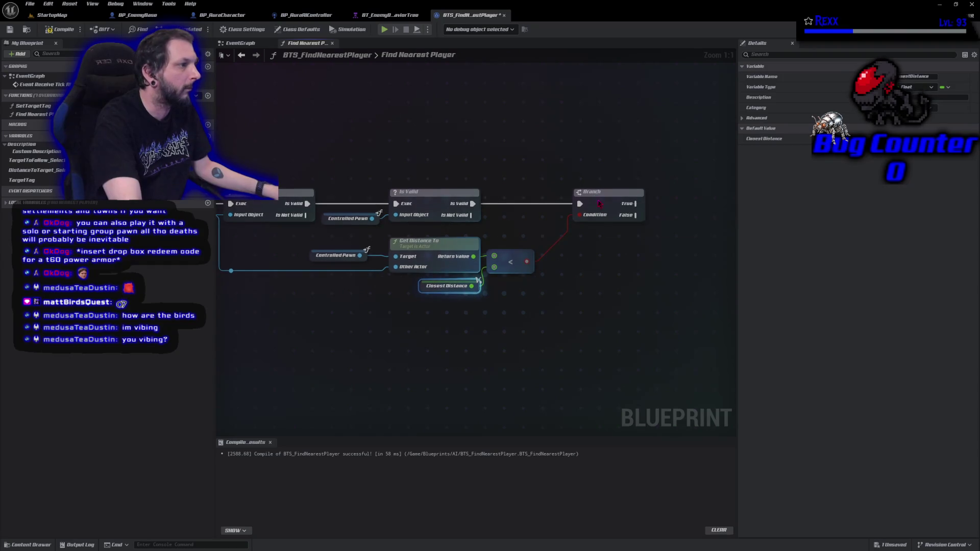
{"action": "left_click_drag", "start_coordinate": [599, 202], "coordinate": [573, 202]}
{"action": "left_click_drag", "start_coordinate": [638, 315], "coordinate": [535, 309]}
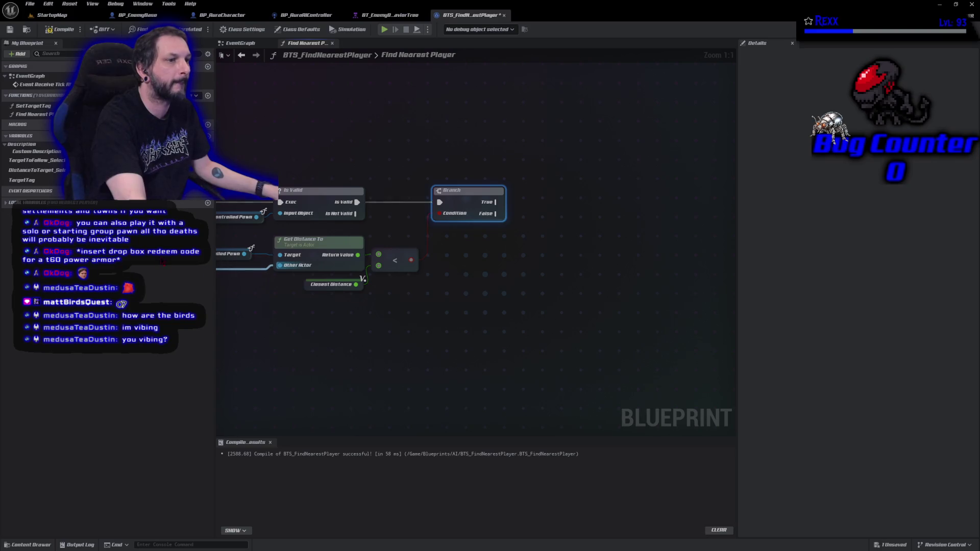
{"action": "right_click", "coordinate": [486, 274]}
{"action": "type", "text": "set closes"}
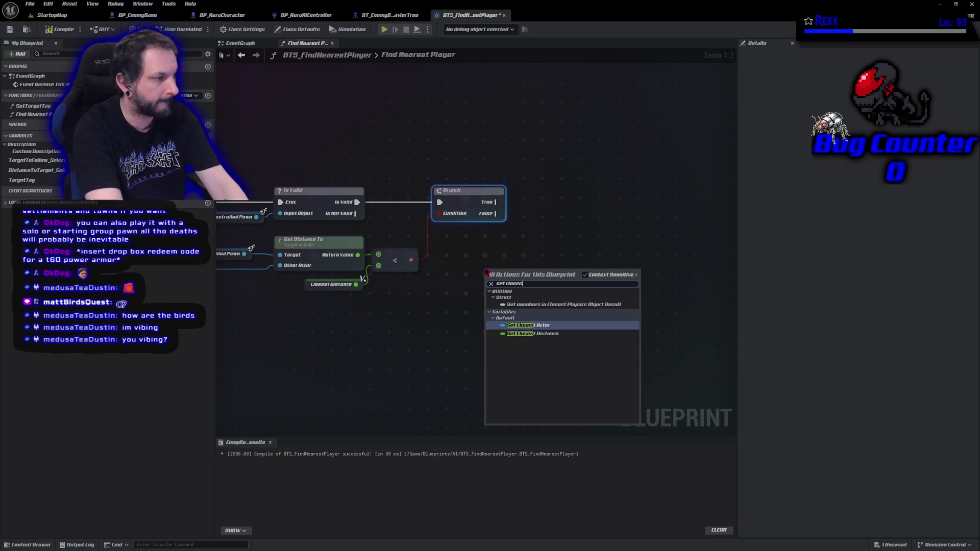
{"action": "key", "text": "Down"}
{"action": "key", "text": "Return"}
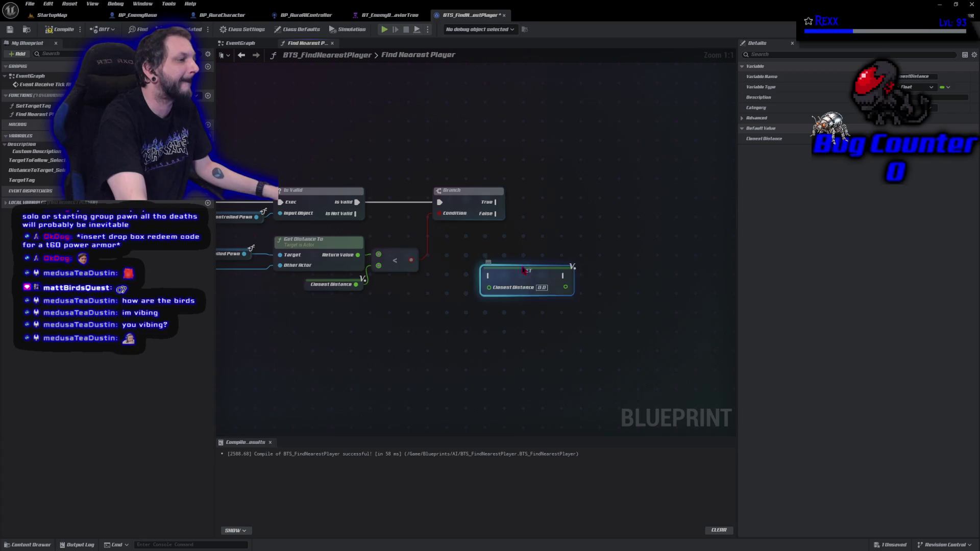
{"action": "left_click_drag", "start_coordinate": [524, 268], "coordinate": [562, 195]}
{"action": "left_click_drag", "start_coordinate": [497, 202], "coordinate": [524, 202]}
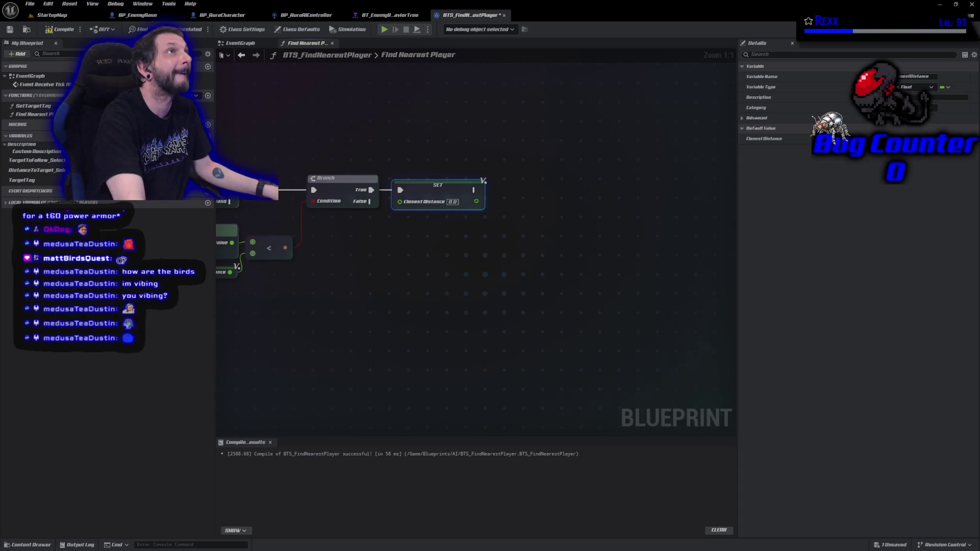
- Shift the Branch, comparison and SET nodes right and promote Get Distance To's result to a local variable
{"action": "left_click_drag", "start_coordinate": [318, 128], "coordinate": [414, 148]}
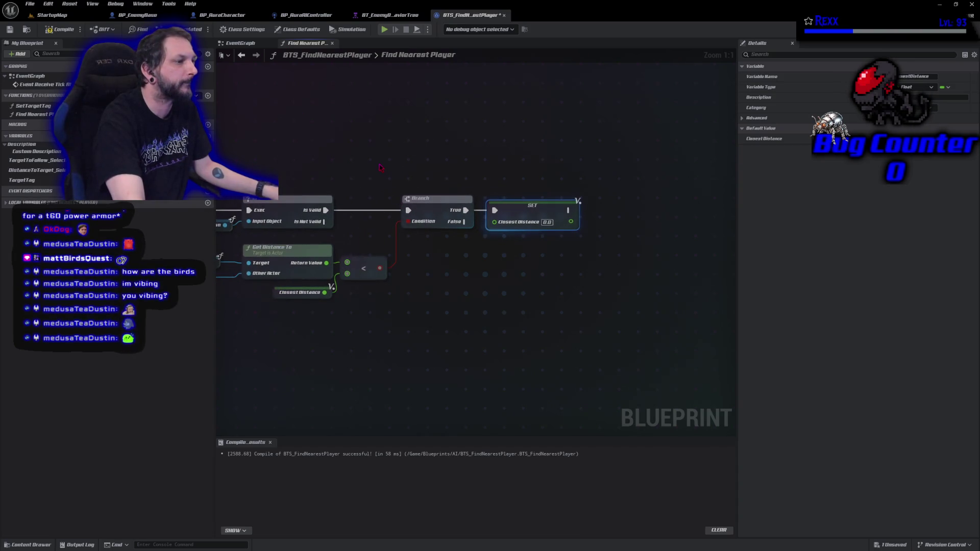
{"action": "left_click_drag", "start_coordinate": [376, 169], "coordinate": [524, 277]}
{"action": "left_click_drag", "start_coordinate": [364, 268], "coordinate": [504, 269]}
{"action": "left_click_drag", "start_coordinate": [312, 295], "coordinate": [447, 289]}
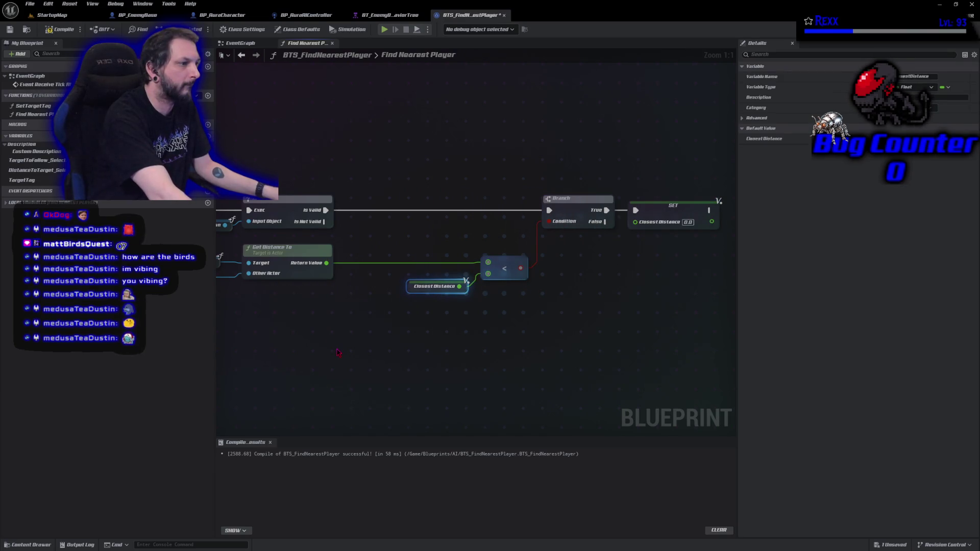
{"action": "mouse_move", "coordinate": [326, 263]}
{"action": "left_mouse_down"}
{"action": "mouse_move", "coordinate": [371, 223]}
{"action": "mouse_move", "coordinate": [373, 208]}
{"action": "left_mouse_up"}
{"action": "left_click", "coordinate": [410, 240]}
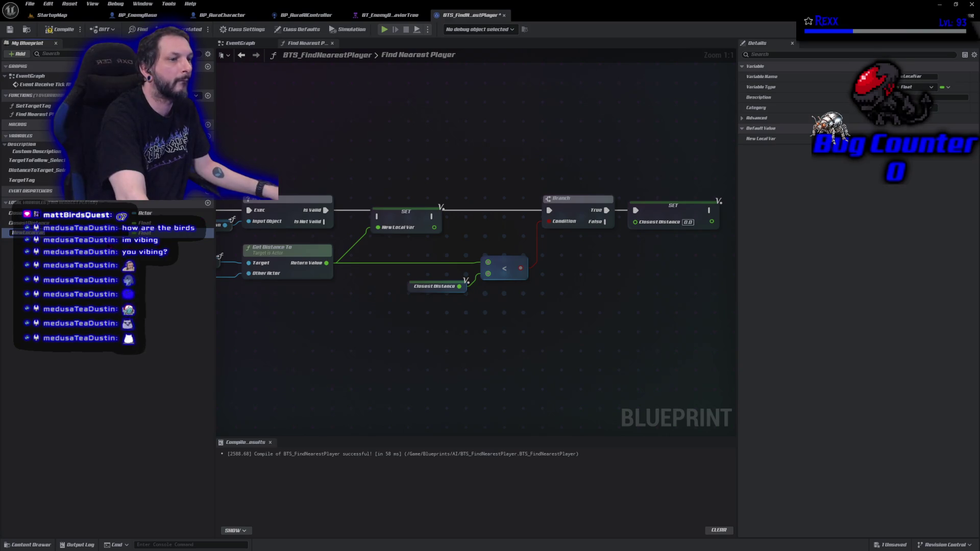
- Name the local CalculatedDistance, chain its SET before the Branch, and feed it to the comparison
{"action": "type", "text": "CalculatedDistan"}
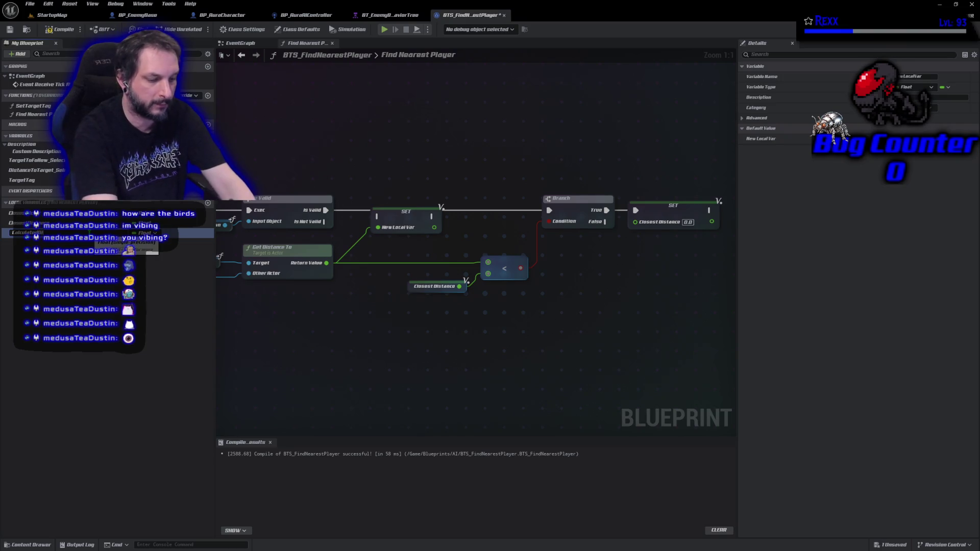
{"action": "type", "text": "ce"}
{"action": "key", "text": "Return"}
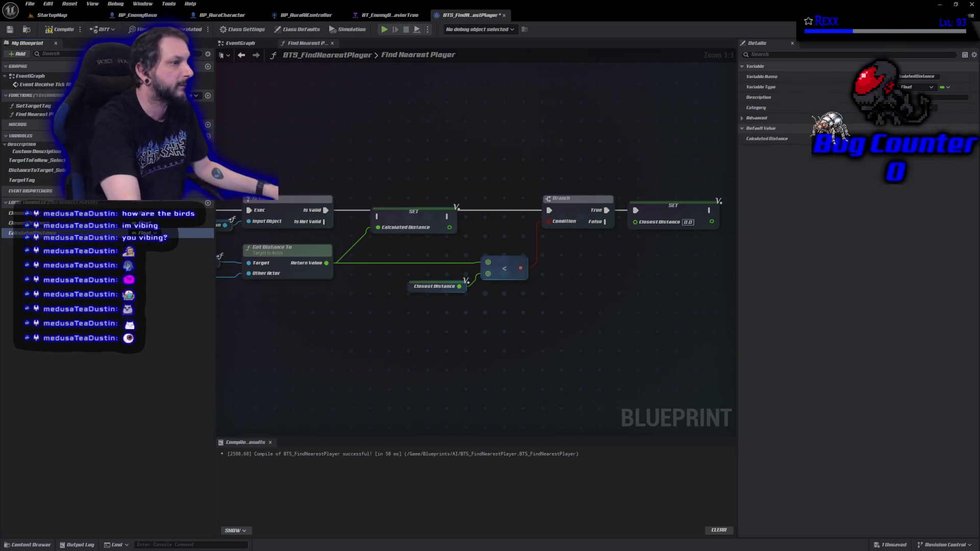
{"action": "mouse_move", "coordinate": [325, 209]}
{"action": "left_mouse_down"}
{"action": "mouse_move", "coordinate": [382, 227]}
{"action": "mouse_move", "coordinate": [376, 216]}
{"action": "mouse_move", "coordinate": [397, 209]}
{"action": "mouse_move", "coordinate": [372, 209]}
{"action": "mouse_move", "coordinate": [452, 214]}
{"action": "left_mouse_up"}
{"action": "left_click_drag", "start_coordinate": [530, 214], "coordinate": [549, 210]}
{"action": "left_click", "coordinate": [488, 262], "text": "alt"}
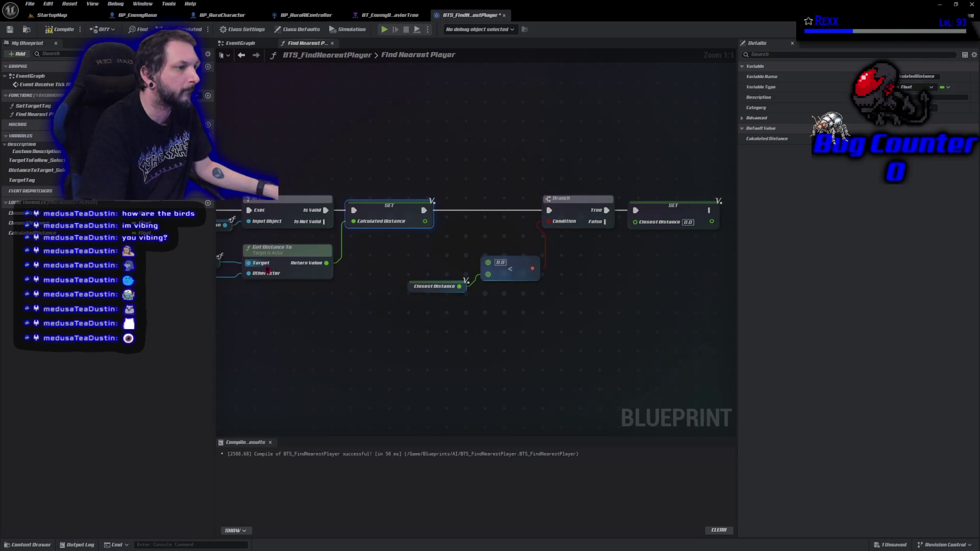
{"action": "mouse_move", "coordinate": [30, 233]}
{"action": "left_mouse_down"}
{"action": "mouse_move", "coordinate": [471, 287]}
{"action": "mouse_move", "coordinate": [488, 263]}
{"action": "left_mouse_up"}
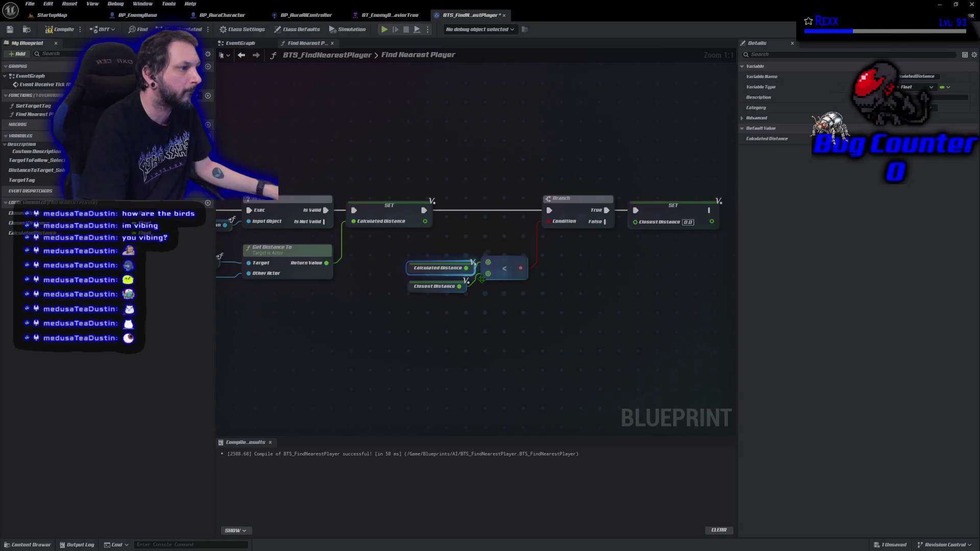
- Rearrange the distance getters, comparison, Branch and SET nodes into a tidy row
{"action": "left_click", "coordinate": [410, 290]}
{"action": "left_click_drag", "start_coordinate": [411, 290], "coordinate": [417, 290]}
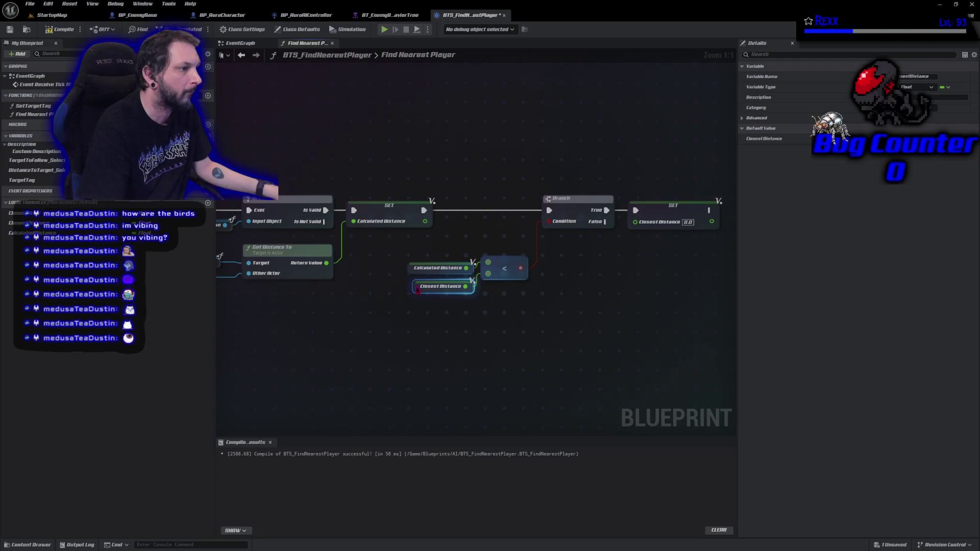
{"action": "left_click_drag", "start_coordinate": [517, 321], "coordinate": [408, 258]}
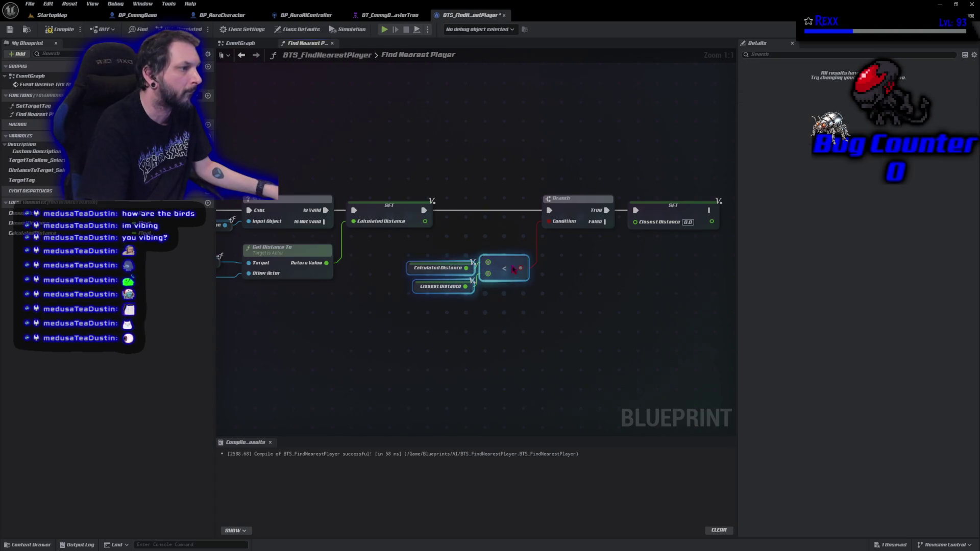
{"action": "left_click_drag", "start_coordinate": [514, 272], "coordinate": [519, 237]}
{"action": "mouse_move", "coordinate": [444, 164]}
{"action": "left_mouse_down"}
{"action": "mouse_move", "coordinate": [655, 284]}
{"action": "mouse_move", "coordinate": [631, 282]}
{"action": "left_mouse_up"}
{"action": "mouse_move", "coordinate": [508, 294]}
{"action": "left_mouse_down"}
{"action": "mouse_move", "coordinate": [439, 225]}
{"action": "mouse_move", "coordinate": [469, 243]}
{"action": "left_mouse_up"}
{"action": "mouse_move", "coordinate": [541, 294]}
{"action": "left_mouse_down"}
{"action": "mouse_move", "coordinate": [581, 299]}
{"action": "mouse_move", "coordinate": [507, 292]}
{"action": "left_mouse_up"}
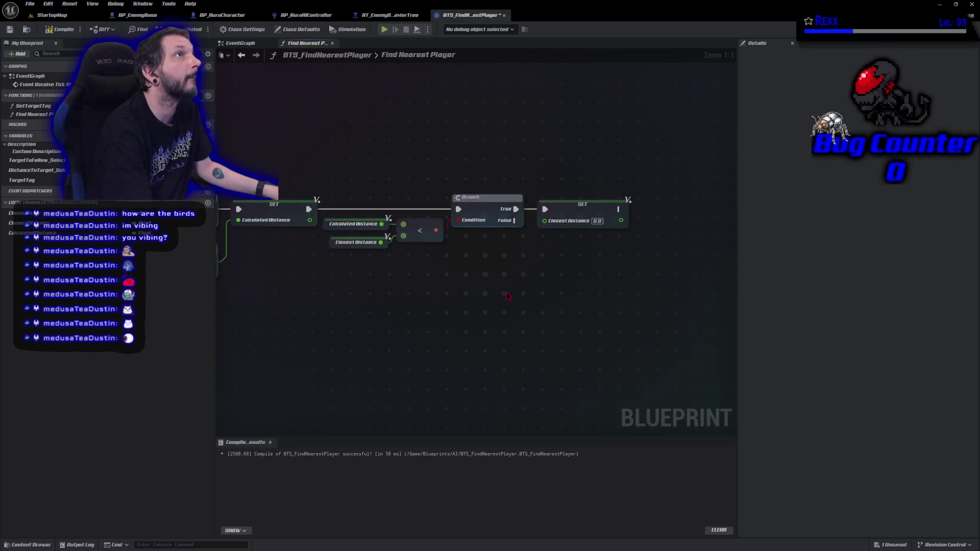
- Feed CalculatedDistance into SET Closest Distance, then compile and save the blueprint
{"action": "left_click_drag", "start_coordinate": [31, 233], "coordinate": [550, 224]}
{"action": "mouse_move", "coordinate": [530, 255]}
{"action": "left_mouse_down"}
{"action": "mouse_move", "coordinate": [619, 199]}
{"action": "mouse_move", "coordinate": [523, 259]}
{"action": "mouse_move", "coordinate": [584, 266]}
{"action": "left_mouse_up"}
{"action": "left_click", "coordinate": [557, 225]}
{"action": "left_click", "coordinate": [549, 267]}
{"action": "left_click", "coordinate": [59, 29]}
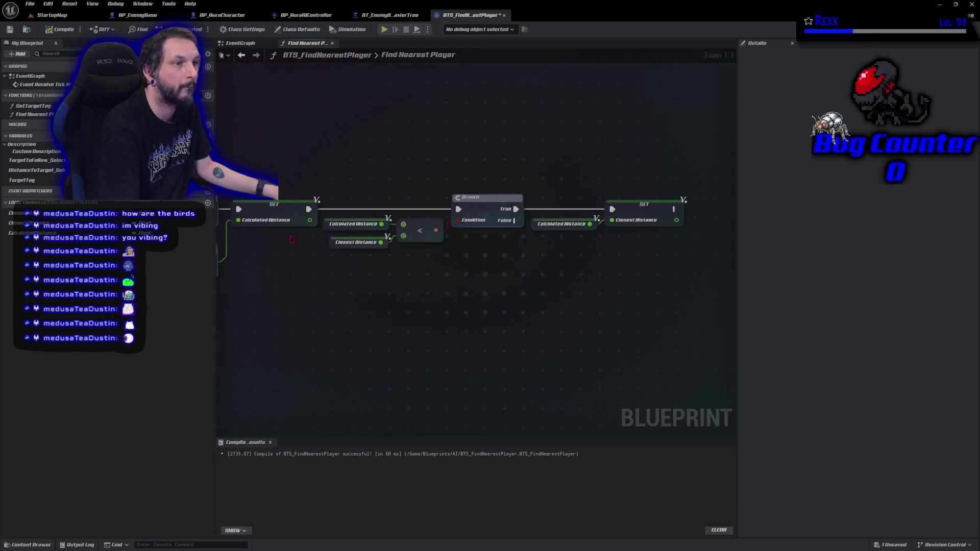
{"action": "key", "text": "ctrl+s"}
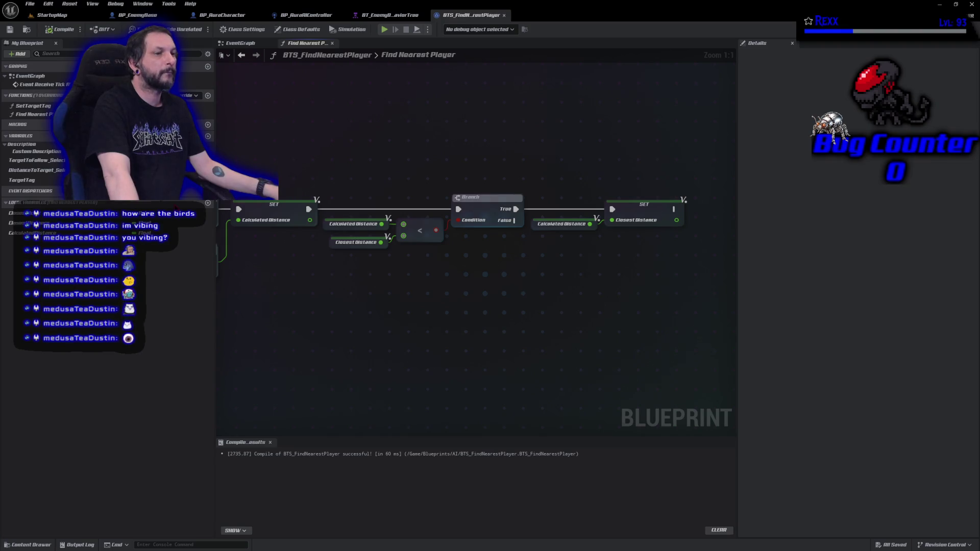
- Add a SET Closest Actor node to the chain after SET Closest Distance
{"action": "mouse_move", "coordinate": [17, 213]}
{"action": "left_mouse_down"}
{"action": "mouse_move", "coordinate": [577, 245]}
{"action": "mouse_move", "coordinate": [683, 225]}
{"action": "mouse_move", "coordinate": [642, 280]}
{"action": "mouse_move", "coordinate": [675, 215]}
{"action": "left_mouse_up"}
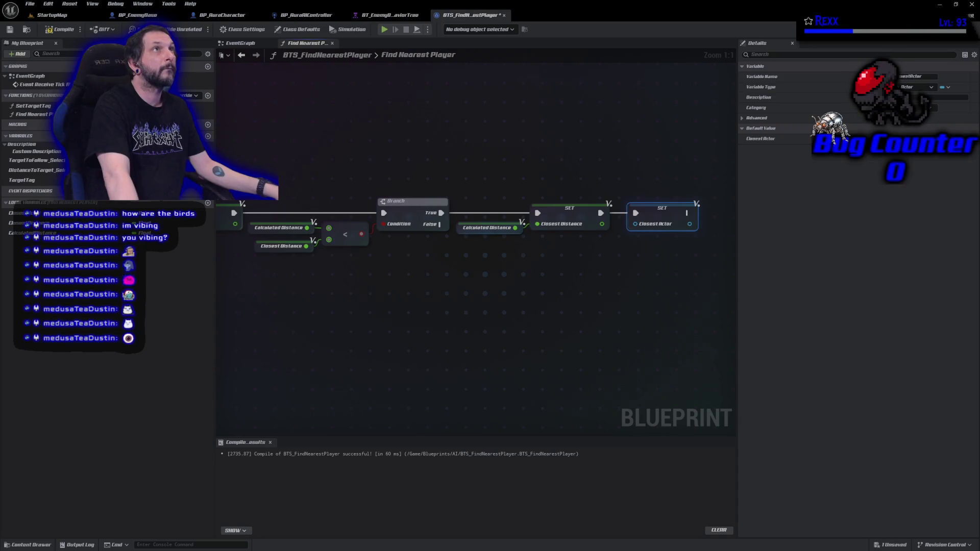
{"action": "left_click_drag", "start_coordinate": [346, 365], "coordinate": [782, 340]}
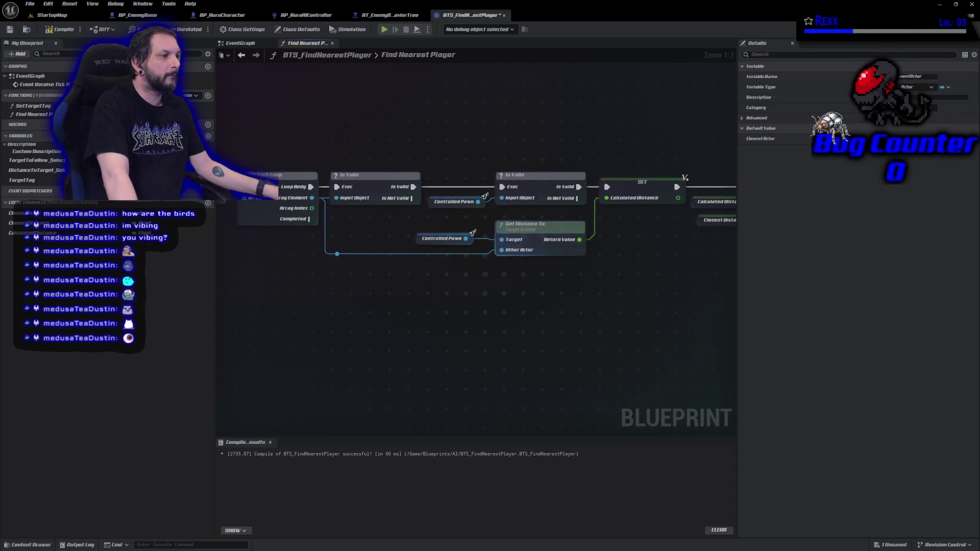
{"action": "left_click_drag", "start_coordinate": [463, 295], "coordinate": [513, 307]}
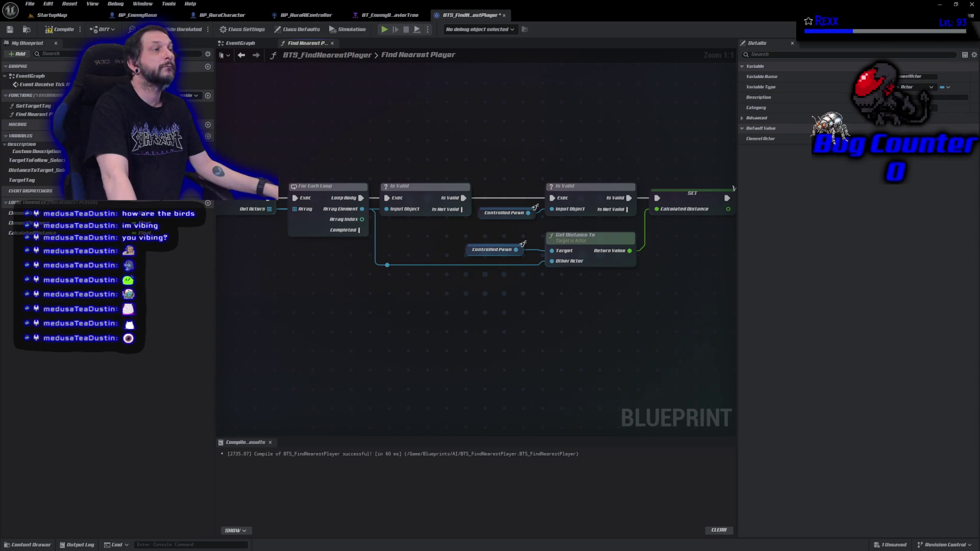
{"action": "mouse_move", "coordinate": [415, 161]}
{"action": "left_mouse_down"}
{"action": "mouse_move", "coordinate": [307, 122]}
{"action": "mouse_move", "coordinate": [388, 219]}
{"action": "mouse_move", "coordinate": [597, 255]}
{"action": "mouse_move", "coordinate": [685, 247]}
{"action": "mouse_move", "coordinate": [734, 257]}
{"action": "left_mouse_up"}
{"action": "scroll", "coordinate": [307, 123], "scroll_direction": "down", "scroll_amount": 1}
{"action": "scroll", "coordinate": [467, 281], "scroll_direction": "down", "scroll_amount": 6}
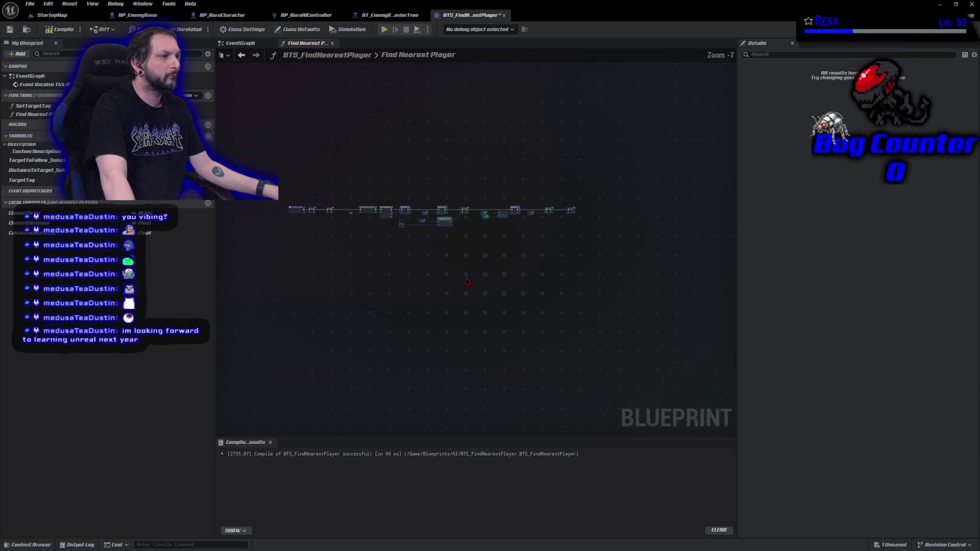
{"action": "scroll", "coordinate": [358, 279], "scroll_direction": "up", "scroll_amount": 3}
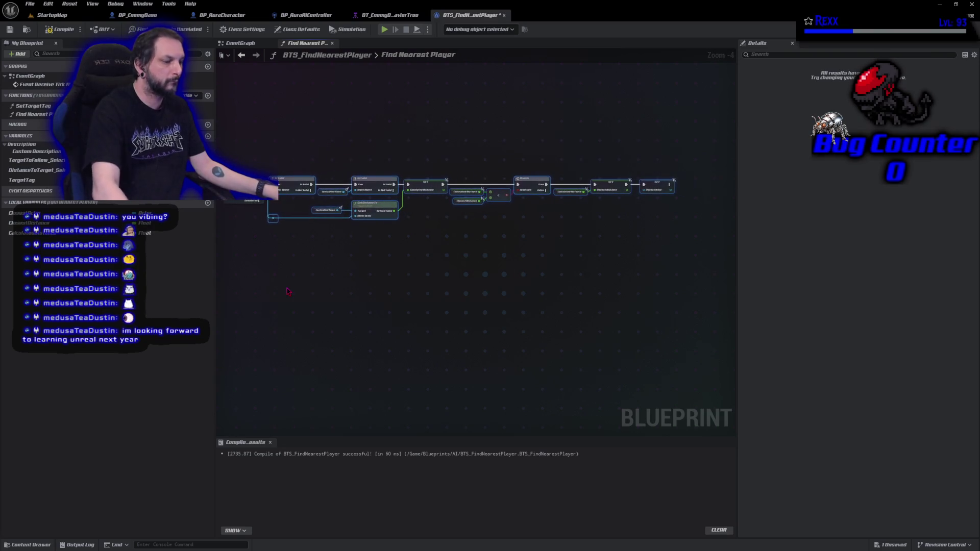
- Shift the node chain after For Each Loop right and pull a wire from Array Element
{"action": "key", "text": "f"}
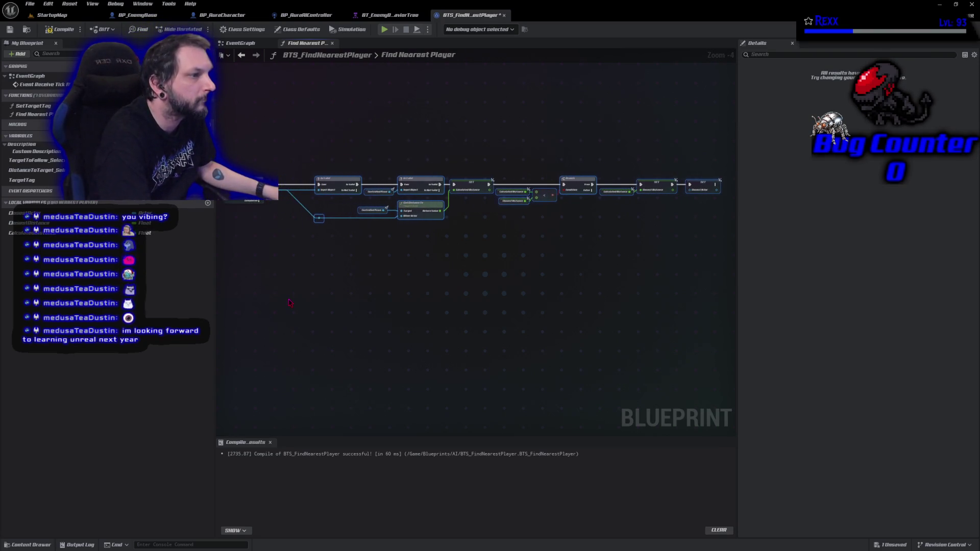
{"action": "left_click", "coordinate": [294, 291]}
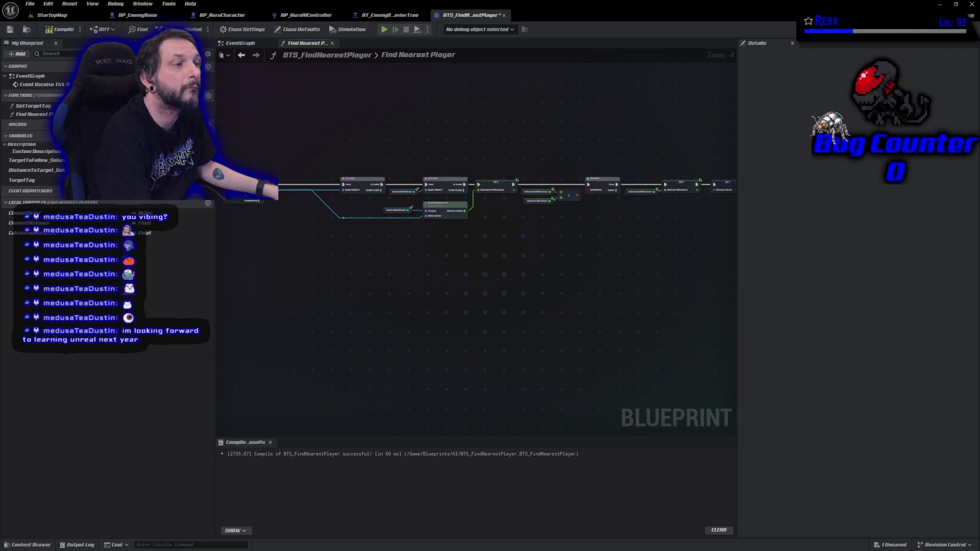
{"action": "scroll", "coordinate": [269, 185], "scroll_direction": "up", "scroll_amount": 3}
{"action": "mouse_move", "coordinate": [268, 184]}
{"action": "left_mouse_down"}
{"action": "mouse_move", "coordinate": [256, 197]}
{"action": "mouse_move", "coordinate": [294, 183]}
{"action": "left_mouse_up"}
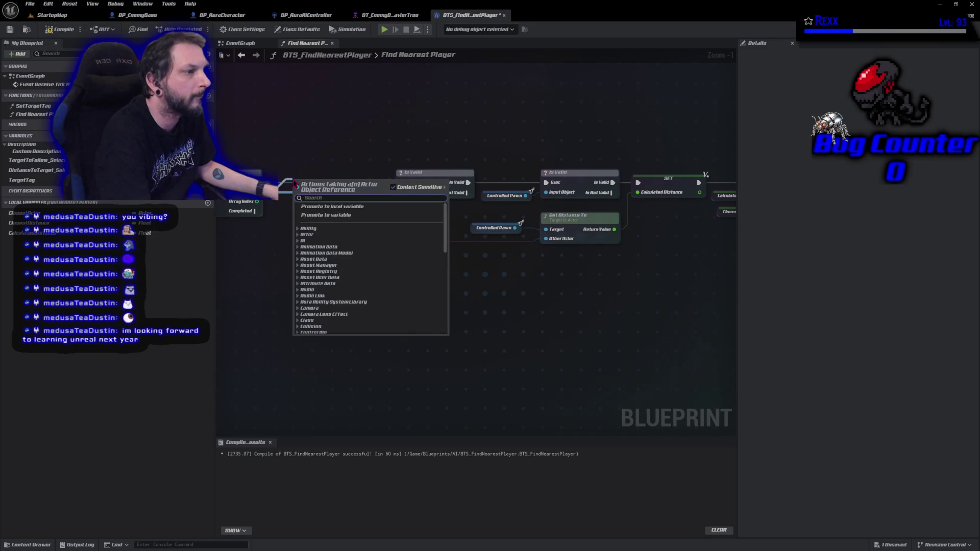
- Store the loop's Array Element in an Actor local, run it before Is Valid and validate it
{"action": "left_click", "coordinate": [322, 207]}
{"action": "type", "text": "Actor"}
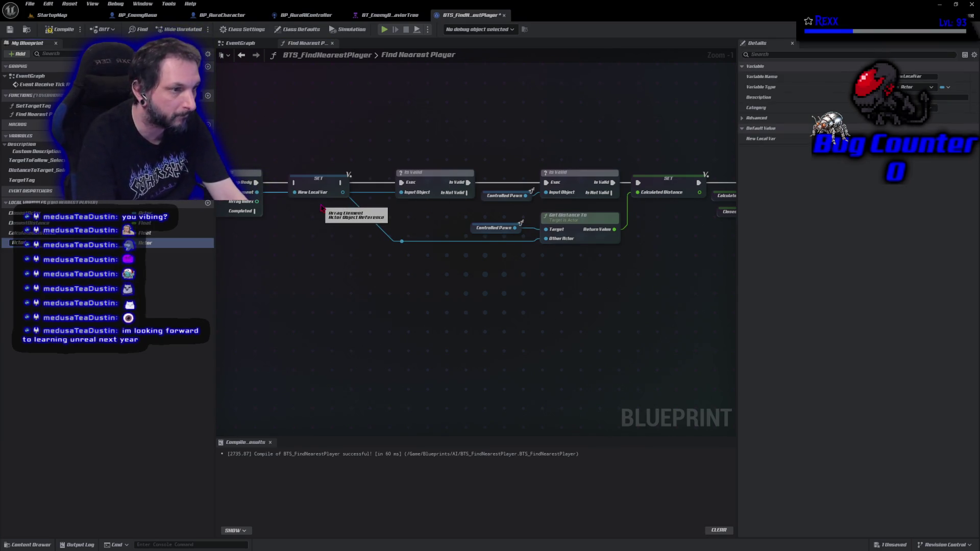
{"action": "key", "text": "Return"}
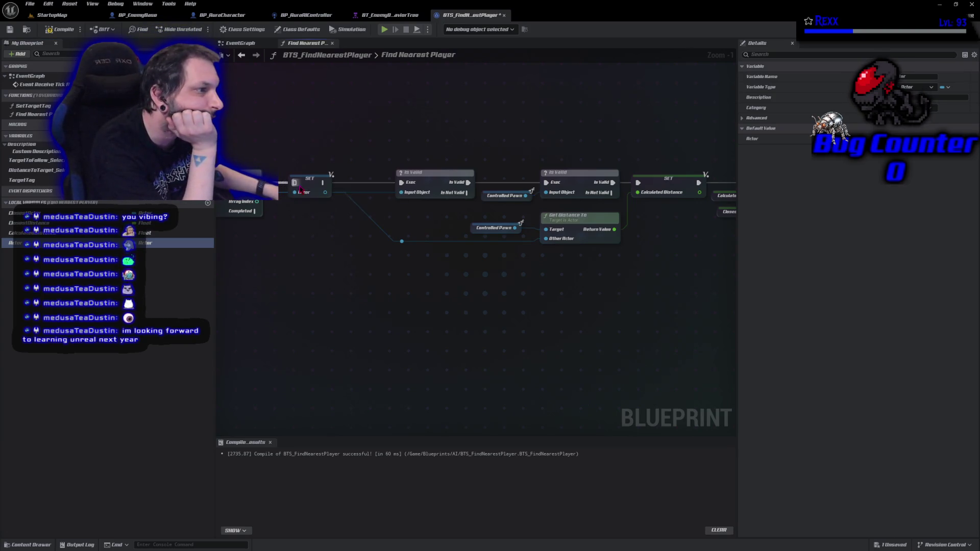
{"action": "left_click_drag", "start_coordinate": [324, 183], "coordinate": [401, 182]}
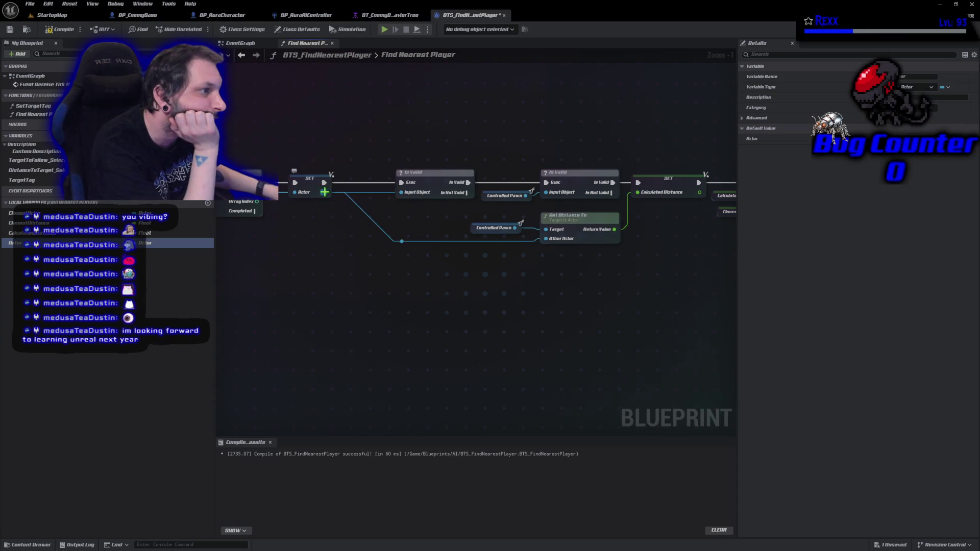
{"action": "left_click_drag", "start_coordinate": [325, 192], "coordinate": [403, 193]}
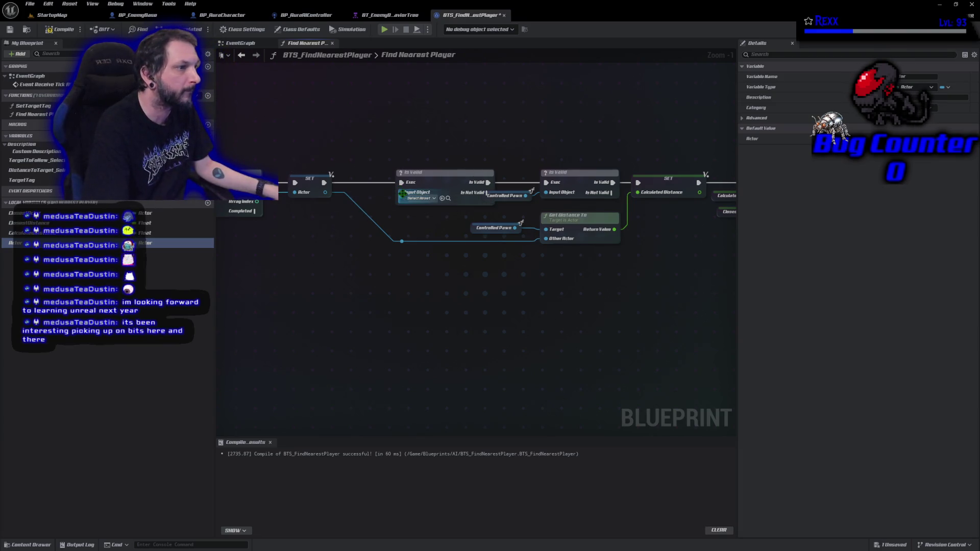
{"action": "mouse_move", "coordinate": [325, 192]}
{"action": "left_mouse_down"}
{"action": "mouse_move", "coordinate": [411, 208]}
{"action": "mouse_move", "coordinate": [402, 192]}
{"action": "left_mouse_up"}
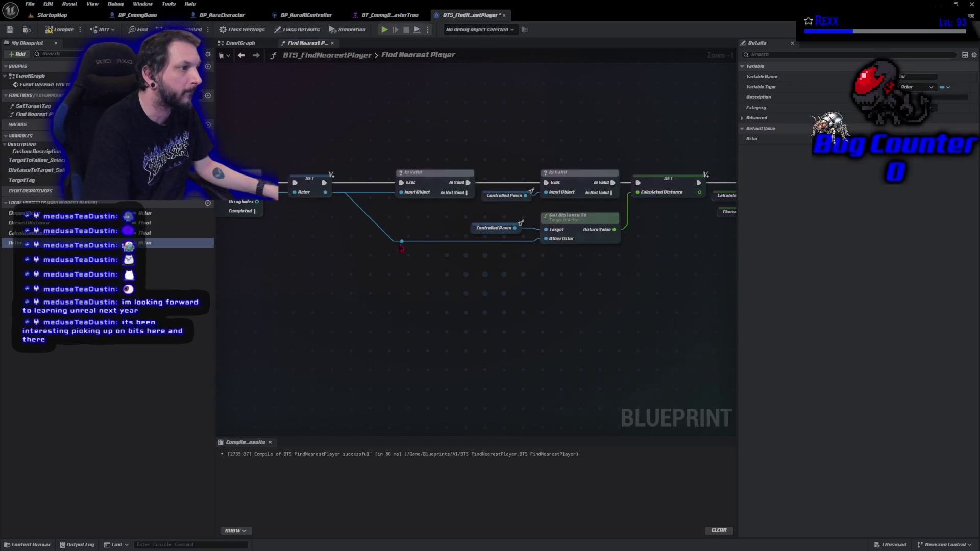
- Replace the old Other Actor wire with the Actor getter and compile
{"action": "left_click", "coordinate": [402, 241]}
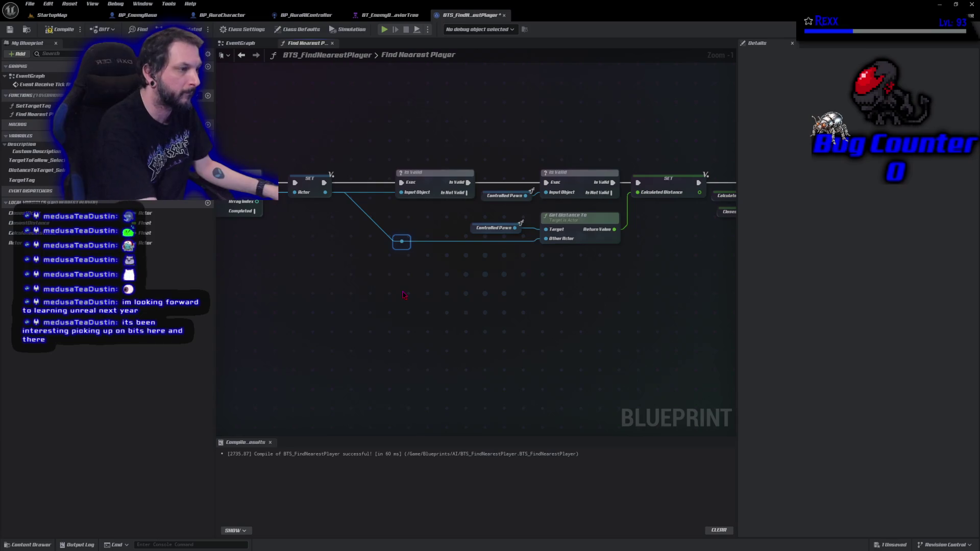
{"action": "key", "text": "Delete"}
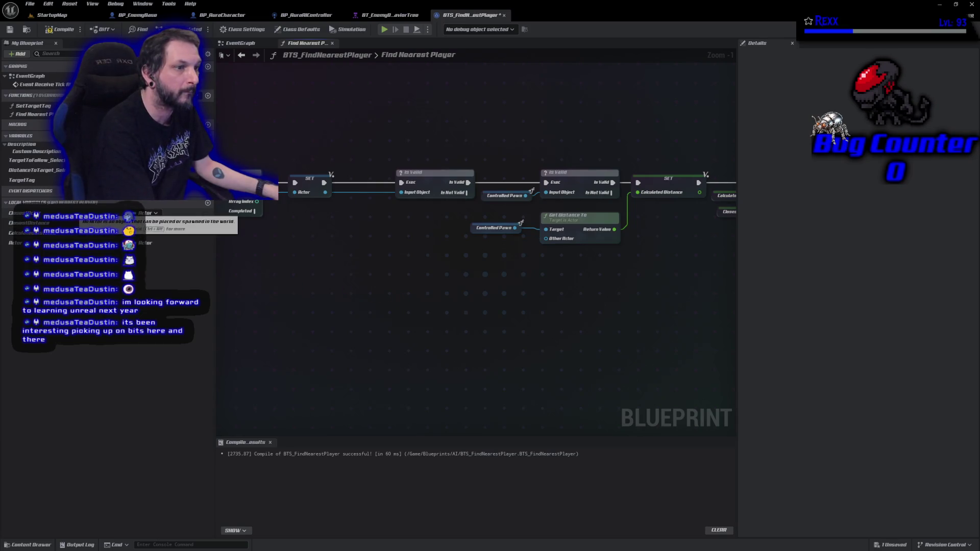
{"action": "mouse_move", "coordinate": [20, 243]}
{"action": "left_mouse_down"}
{"action": "mouse_move", "coordinate": [511, 279]}
{"action": "mouse_move", "coordinate": [557, 245]}
{"action": "mouse_move", "coordinate": [546, 238]}
{"action": "left_mouse_up"}
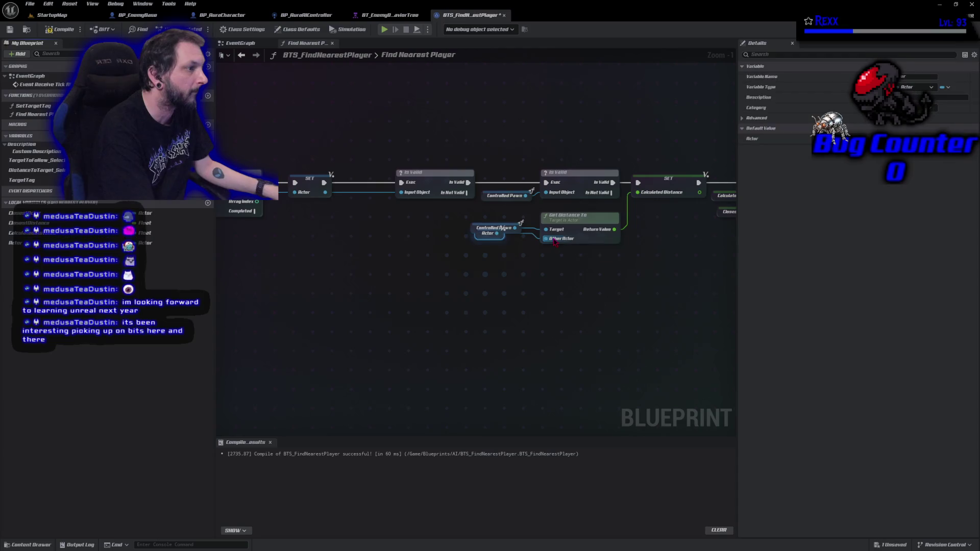
{"action": "left_click_drag", "start_coordinate": [479, 236], "coordinate": [495, 253]}
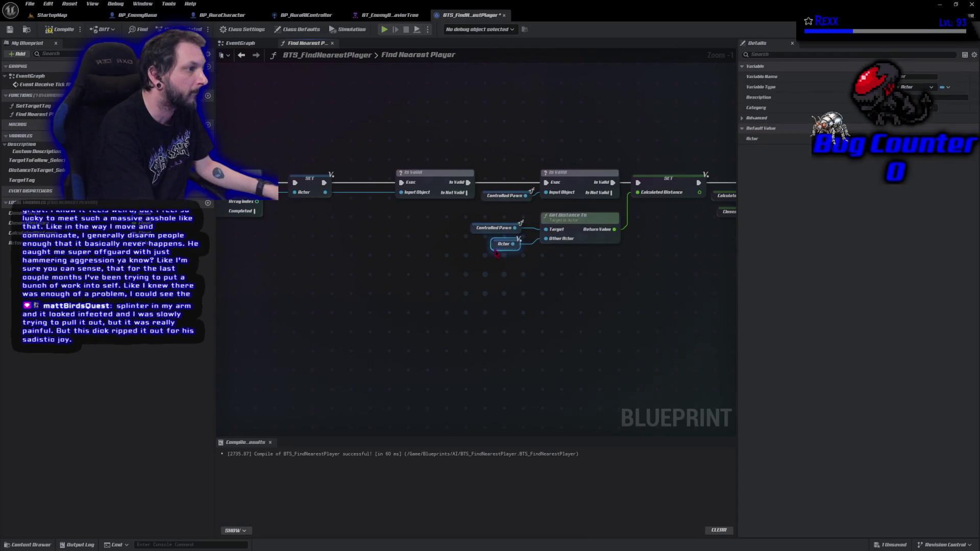
{"action": "left_click", "coordinate": [61, 29]}
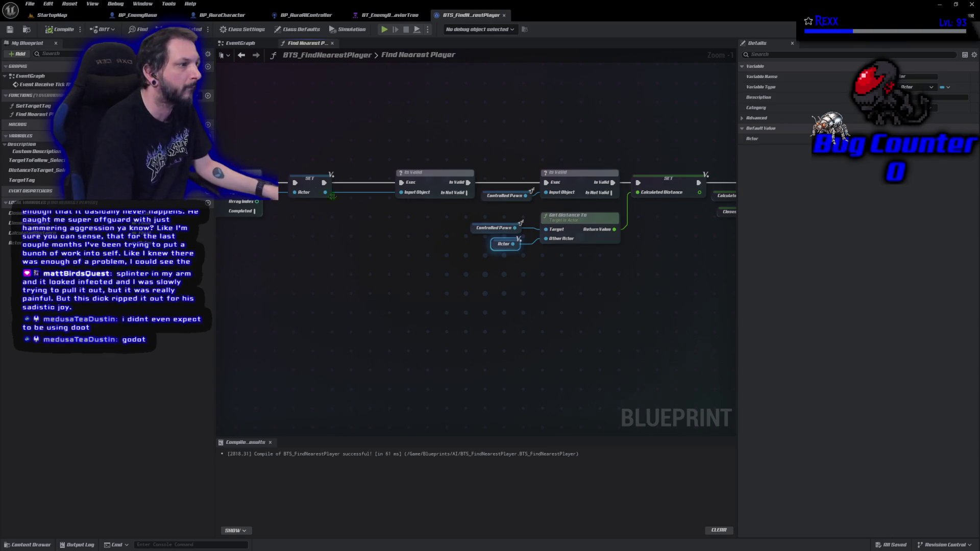
- Position the SET Closest Actor node beside its Actor getter and compile Find Nearest Player again
{"action": "mouse_move", "coordinate": [562, 255]}
{"action": "left_mouse_down"}
{"action": "mouse_move", "coordinate": [307, 229]}
{"action": "mouse_move", "coordinate": [76, 227]}
{"action": "left_mouse_up"}
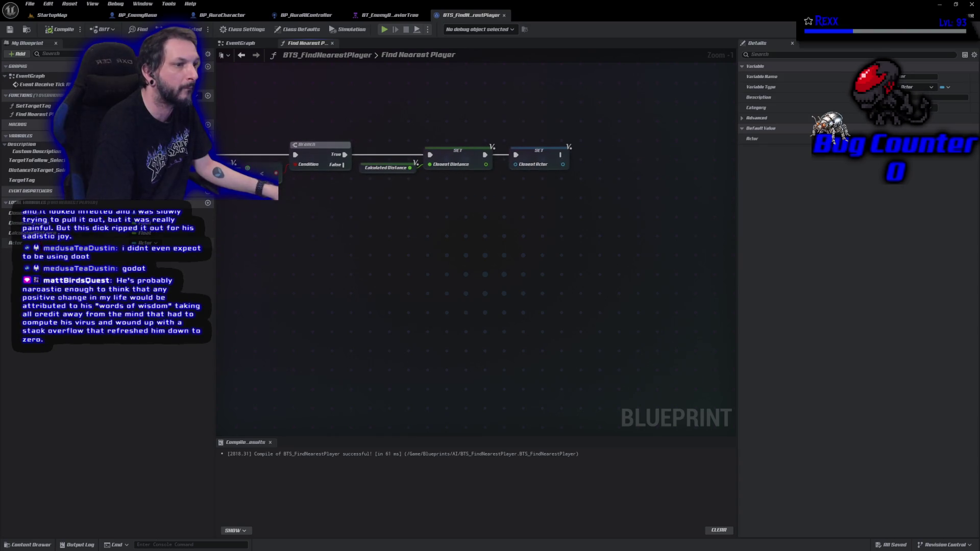
{"action": "mouse_move", "coordinate": [537, 161]}
{"action": "left_mouse_down"}
{"action": "mouse_move", "coordinate": [602, 167]}
{"action": "mouse_move", "coordinate": [596, 158]}
{"action": "left_mouse_up"}
{"action": "left_click_drag", "start_coordinate": [446, 172], "coordinate": [501, 176]}
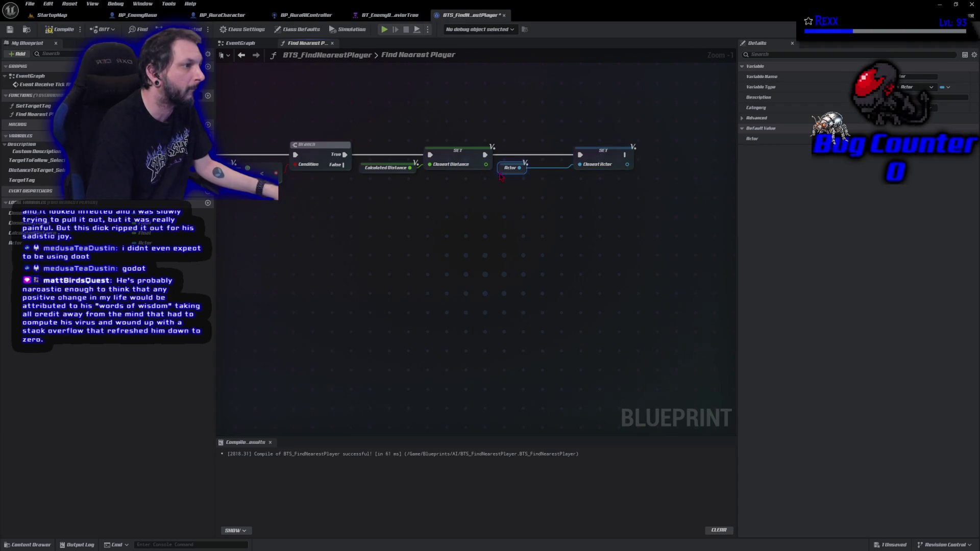
{"action": "left_click_drag", "start_coordinate": [618, 153], "coordinate": [580, 153]}
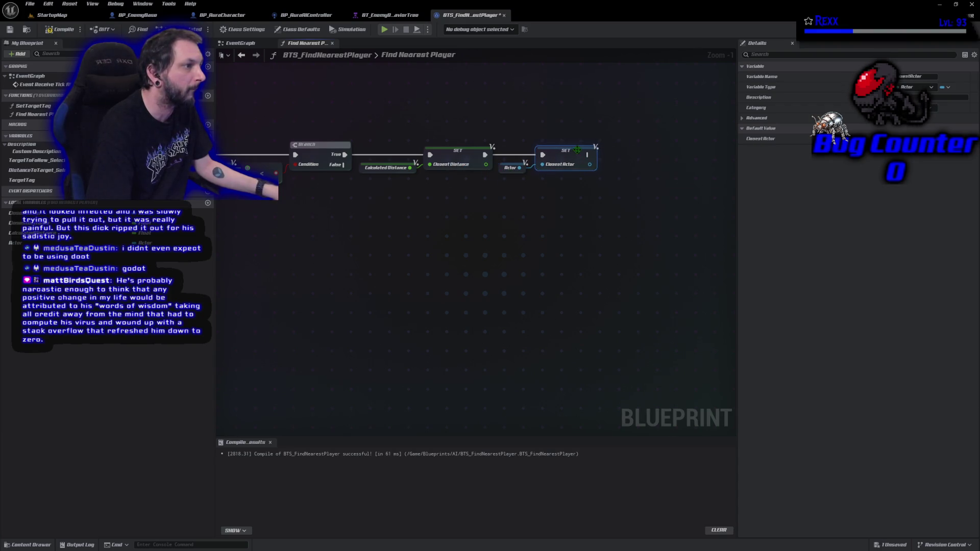
{"action": "left_click", "coordinate": [62, 30]}
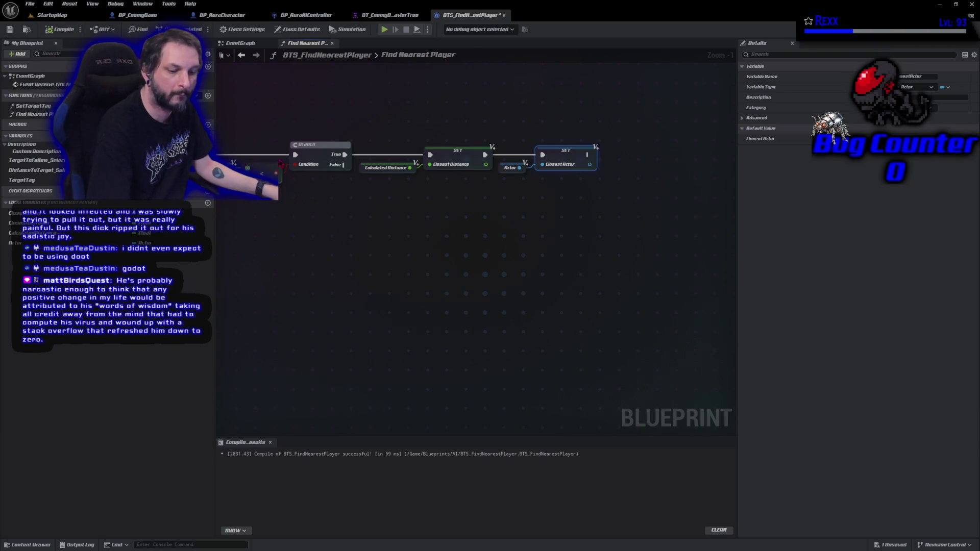
{"action": "scroll", "coordinate": [308, 202], "scroll_direction": "down", "scroll_amount": 1}
{"action": "scroll", "coordinate": [308, 201], "scroll_direction": "down", "scroll_amount": 2}
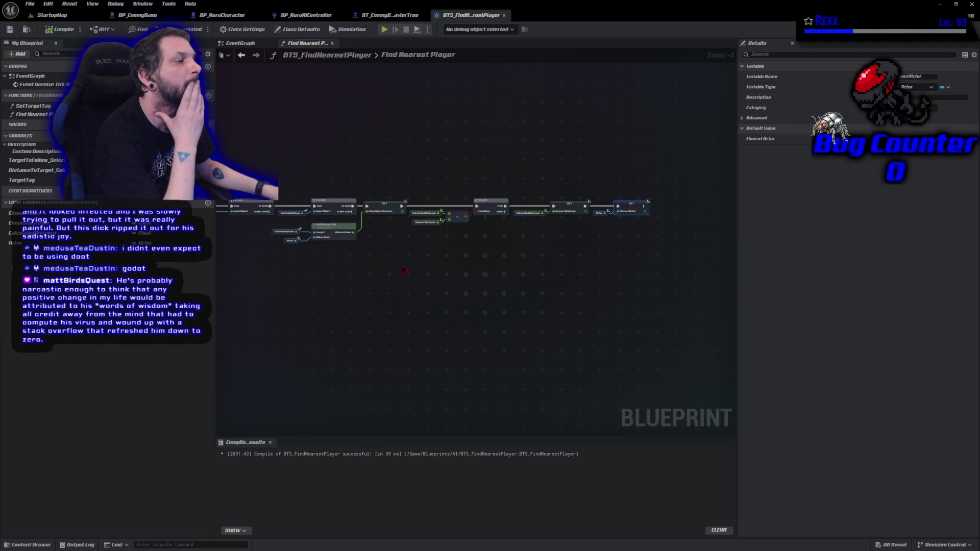
{"action": "scroll", "coordinate": [403, 270], "scroll_direction": "up", "scroll_amount": 5}
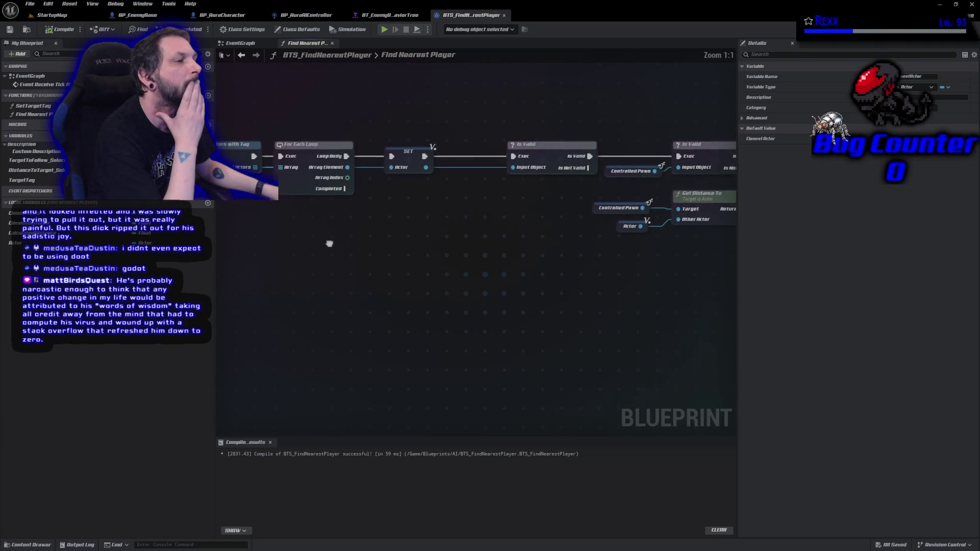
{"action": "left_click_drag", "start_coordinate": [329, 243], "coordinate": [335, 246]}
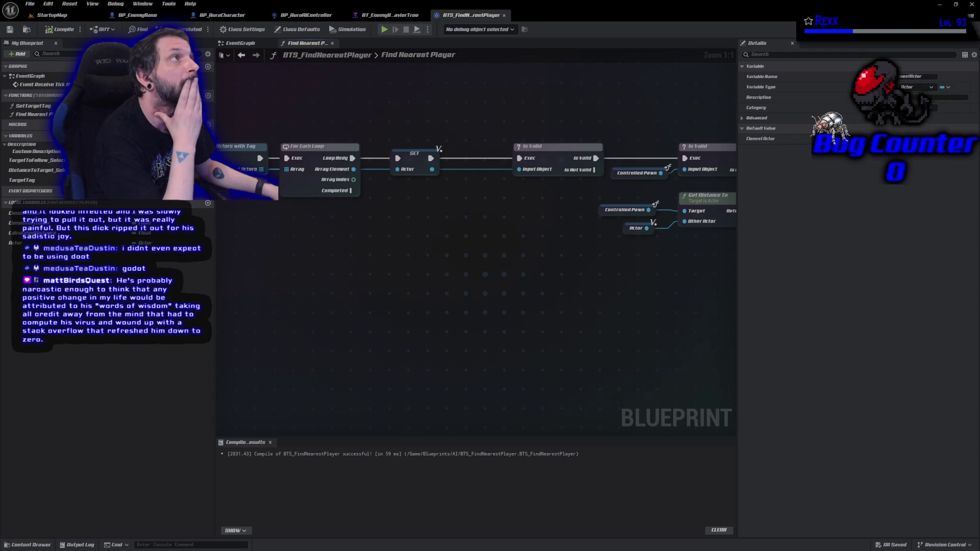
{"action": "right_click", "coordinate": [439, 295]}
- Add Set Blackboard Value as Object on loop Completed, keyed Target to Follow Selector, valued Closest Actor
{"action": "type", "text": "set"}
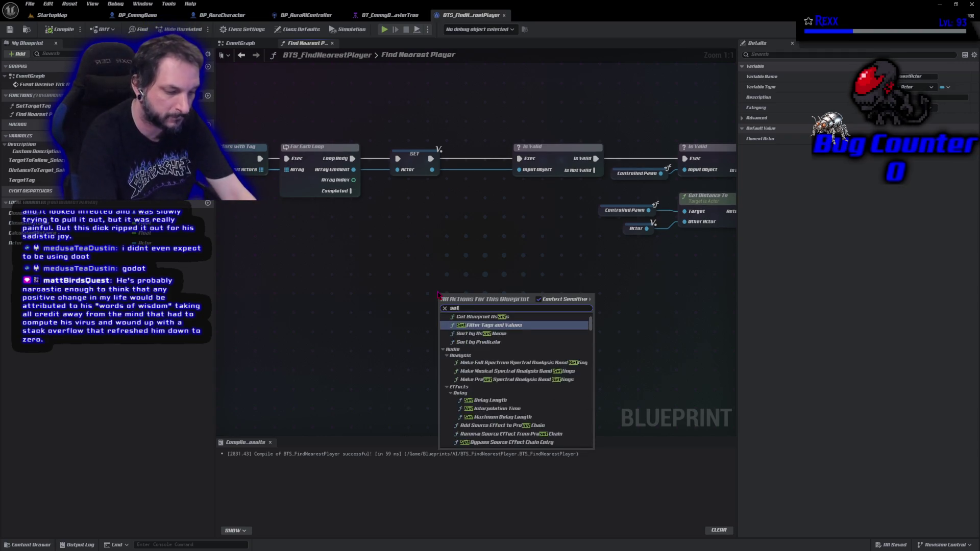
{"action": "type", "text": " blackboard o"}
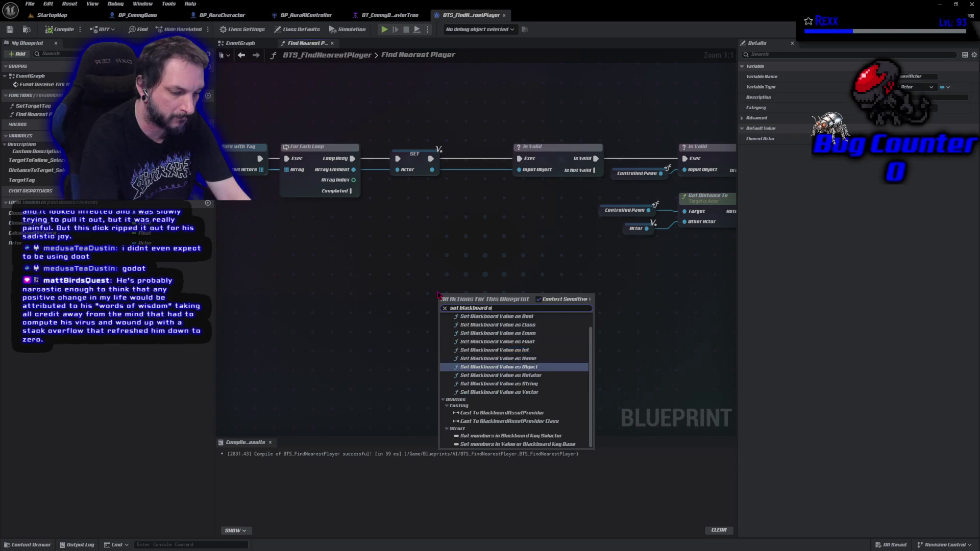
{"action": "type", "text": "bject as object"}
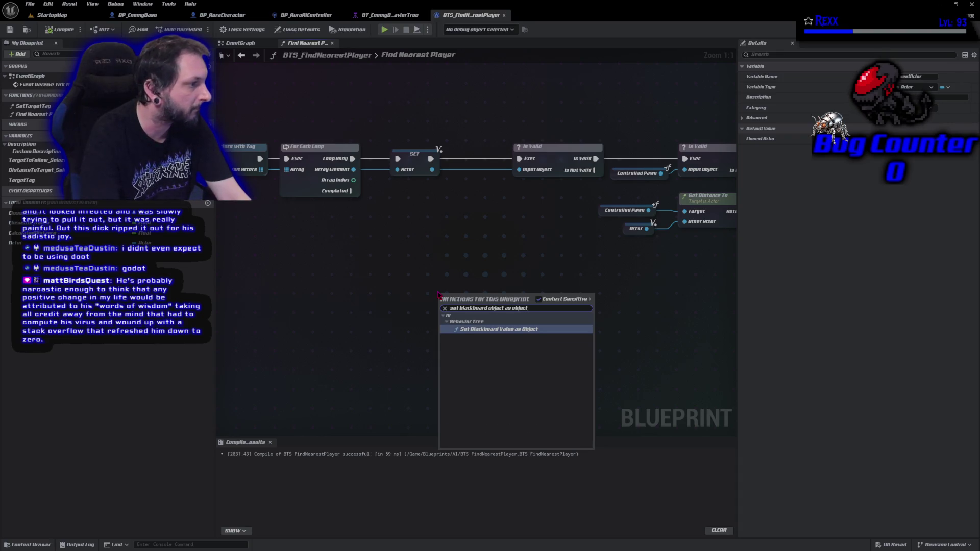
{"action": "key", "text": "Return"}
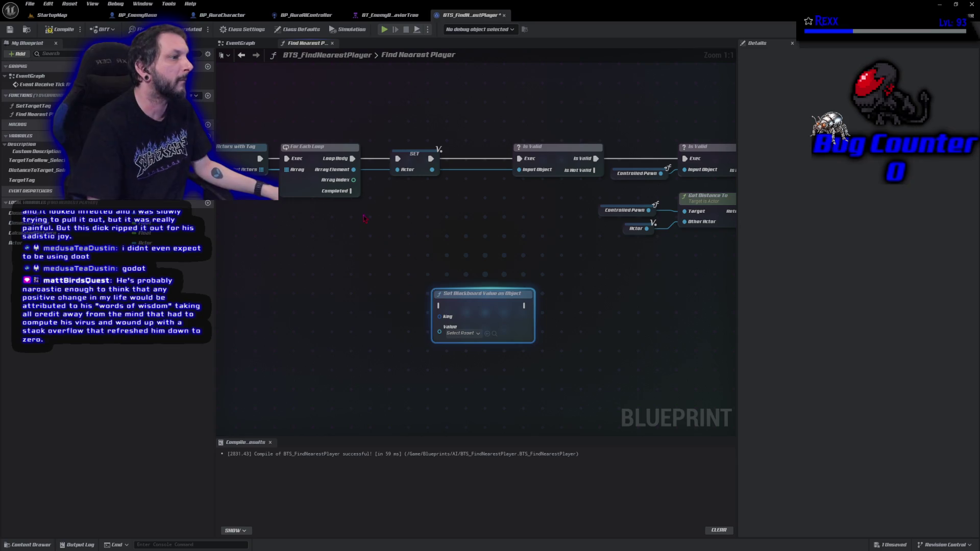
{"action": "mouse_move", "coordinate": [352, 191]}
{"action": "left_mouse_down"}
{"action": "mouse_move", "coordinate": [438, 314]}
{"action": "mouse_move", "coordinate": [396, 239]}
{"action": "left_mouse_up"}
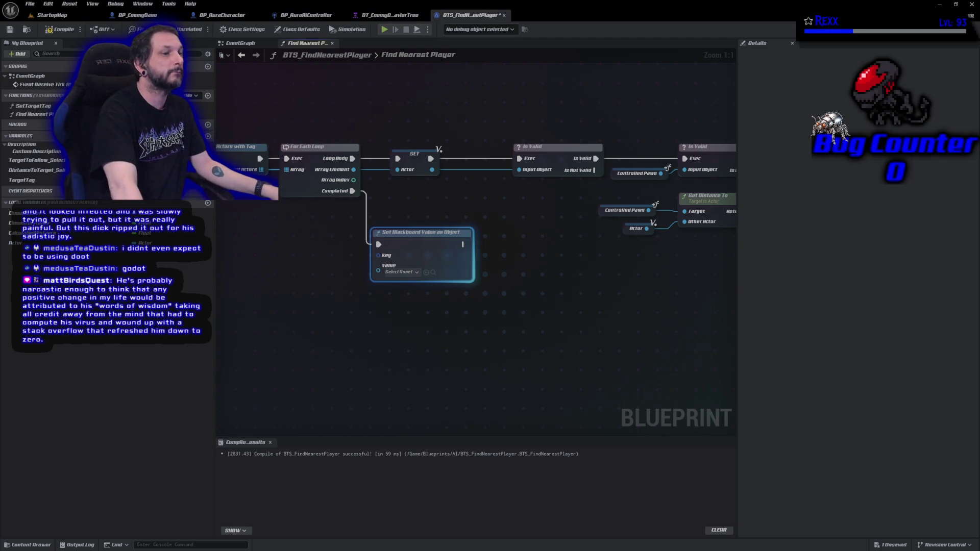
{"action": "mouse_move", "coordinate": [38, 162]}
{"action": "left_mouse_down"}
{"action": "mouse_move", "coordinate": [255, 240]}
{"action": "mouse_move", "coordinate": [379, 255]}
{"action": "left_mouse_up"}
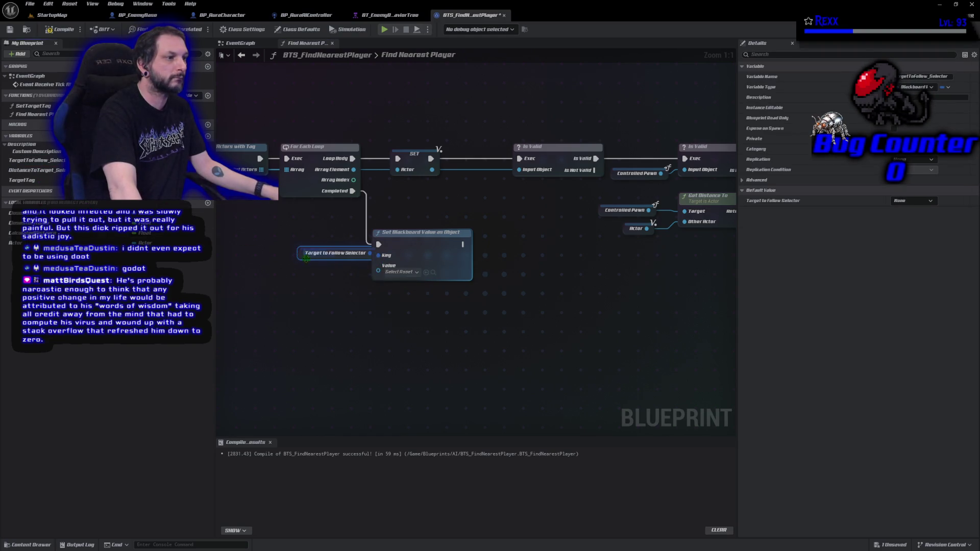
{"action": "left_click_drag", "start_coordinate": [300, 254], "coordinate": [282, 256]}
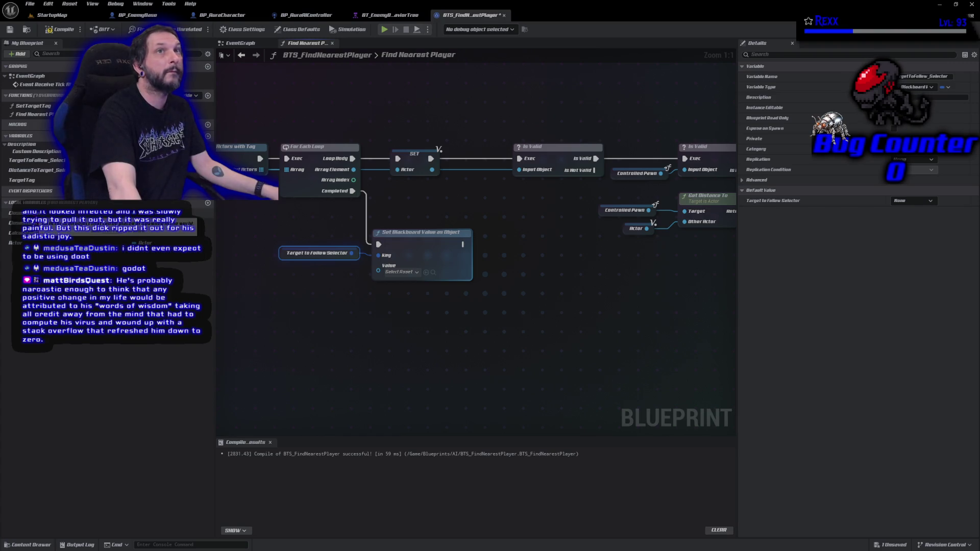
{"action": "mouse_move", "coordinate": [21, 215]}
{"action": "left_mouse_down"}
{"action": "mouse_move", "coordinate": [357, 294]}
{"action": "mouse_move", "coordinate": [379, 265]}
{"action": "left_mouse_up"}
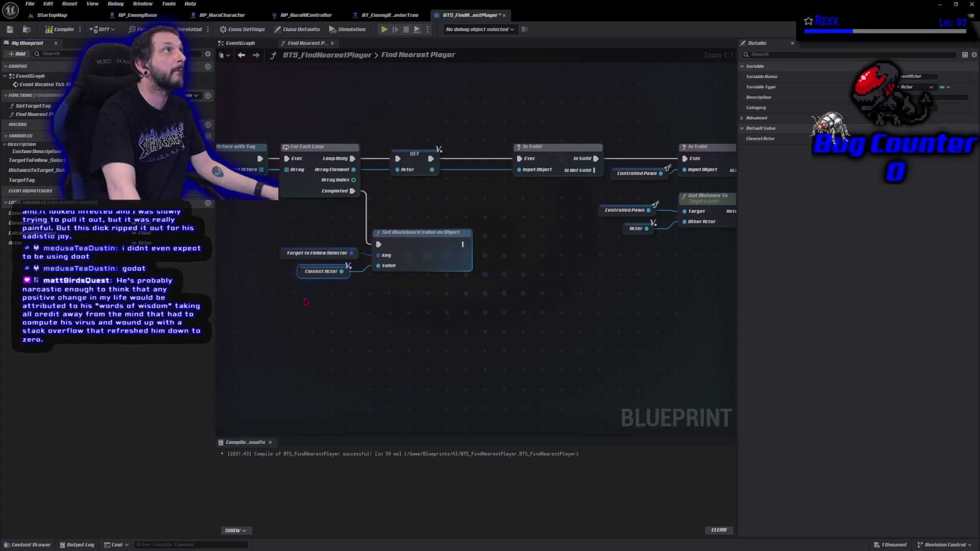
{"action": "right_click", "coordinate": [404, 346]}
{"action": "type", "text": "set blackboard b"}
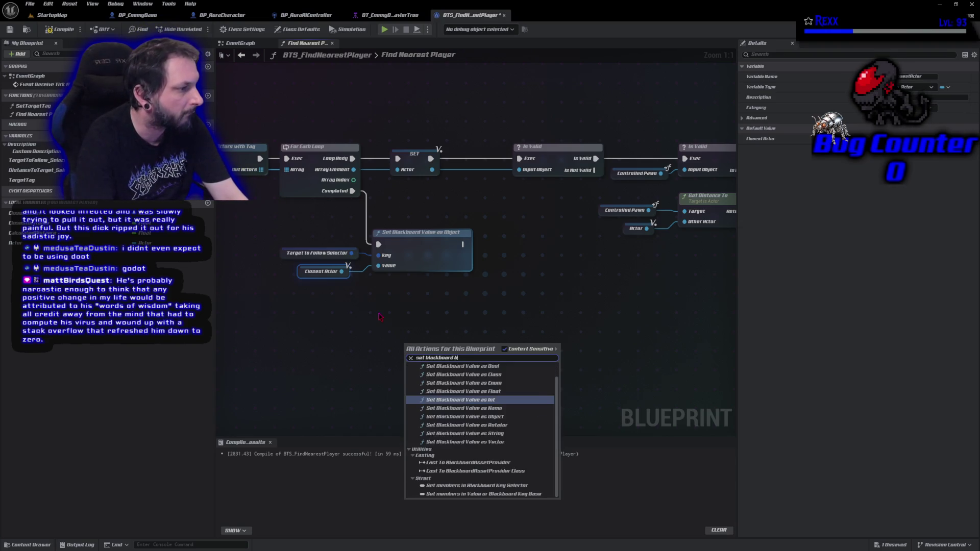
- Chain a Set Blackboard Value as Float node after the object setter and arrange both setters
{"action": "key", "text": "BackSpace"}
{"action": "type", "text": "value a"}
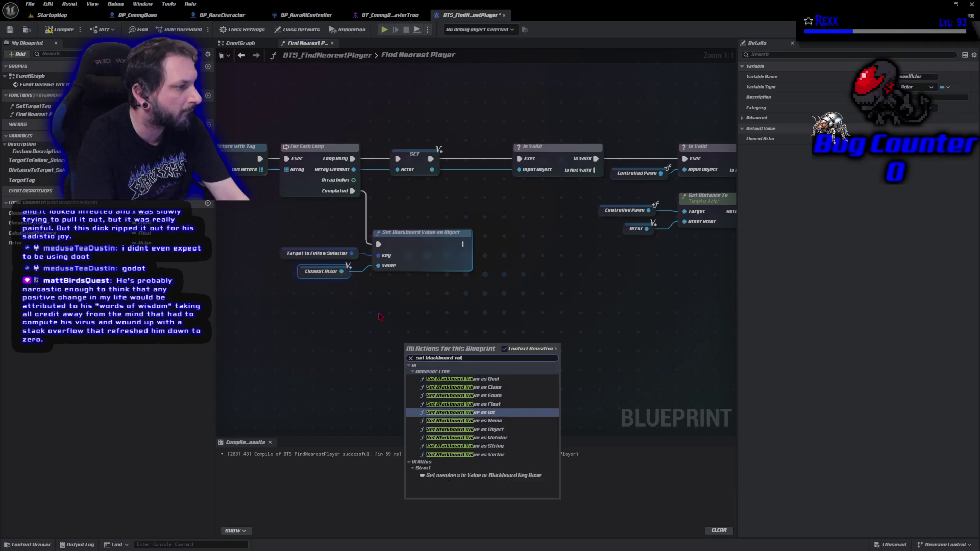
{"action": "key", "text": "Up"}
{"action": "key", "text": "Return"}
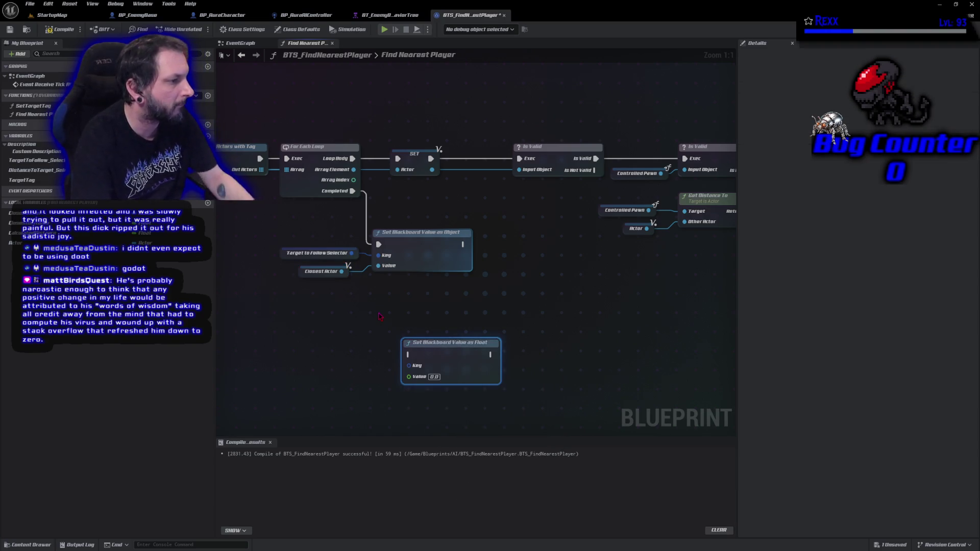
{"action": "mouse_move", "coordinate": [408, 354]}
{"action": "left_mouse_down"}
{"action": "mouse_move", "coordinate": [453, 309]}
{"action": "mouse_move", "coordinate": [464, 245]}
{"action": "left_mouse_up"}
{"action": "mouse_move", "coordinate": [469, 344]}
{"action": "left_mouse_down"}
{"action": "mouse_move", "coordinate": [574, 244]}
{"action": "mouse_move", "coordinate": [568, 234]}
{"action": "left_mouse_up"}
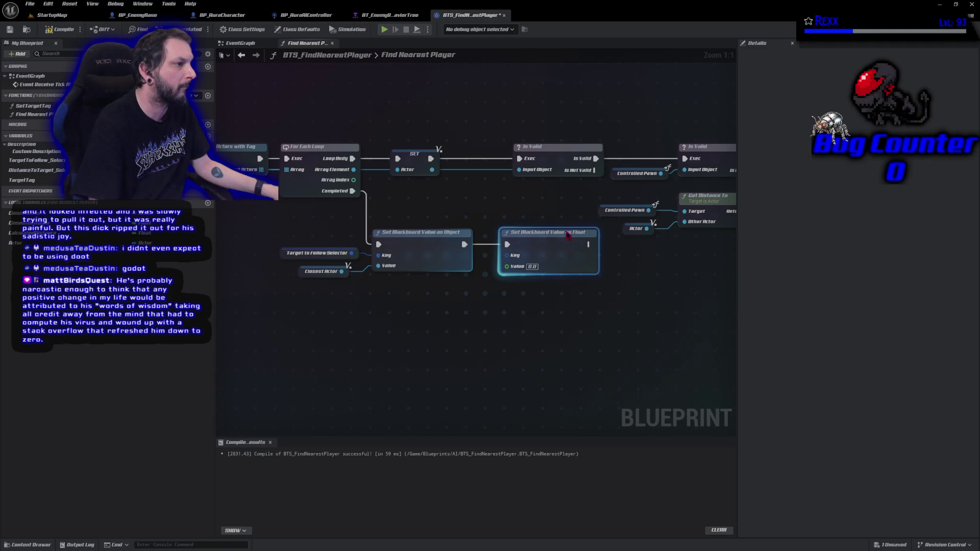
{"action": "mouse_move", "coordinate": [560, 344]}
{"action": "left_mouse_down"}
{"action": "mouse_move", "coordinate": [278, 225]}
{"action": "mouse_move", "coordinate": [327, 248]}
{"action": "mouse_move", "coordinate": [325, 284]}
{"action": "left_mouse_up"}
{"action": "left_click_drag", "start_coordinate": [325, 247], "coordinate": [325, 308]}
{"action": "left_click", "coordinate": [459, 388]}
{"action": "left_click_drag", "start_coordinate": [498, 331], "coordinate": [553, 331]}
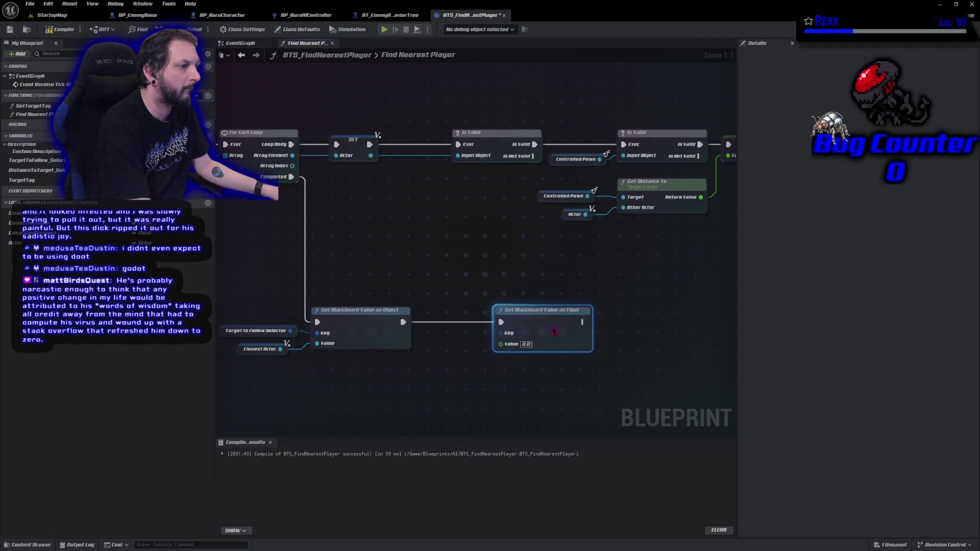
- Wire Closest Distance into the float value and Distance to Target Selector into its key
{"action": "left_click", "coordinate": [30, 223]}
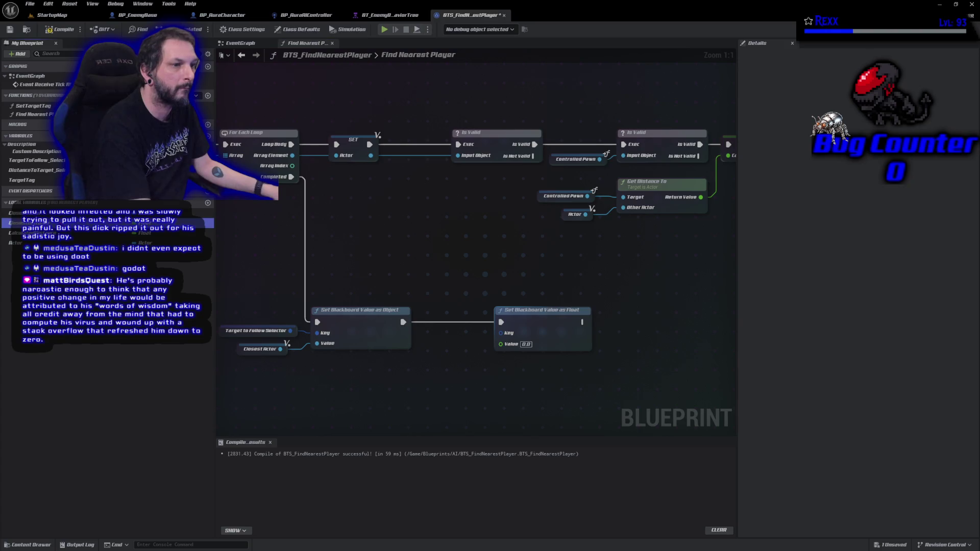
{"action": "mouse_move", "coordinate": [31, 223]}
{"action": "left_mouse_down"}
{"action": "mouse_move", "coordinate": [482, 352]}
{"action": "mouse_move", "coordinate": [491, 345]}
{"action": "left_mouse_up"}
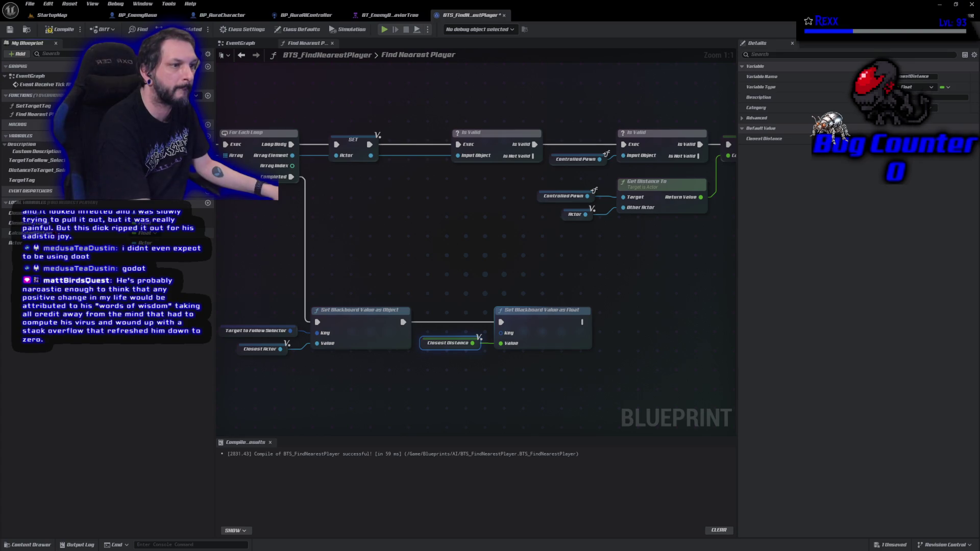
{"action": "mouse_move", "coordinate": [35, 170]}
{"action": "left_mouse_down"}
{"action": "mouse_move", "coordinate": [579, 333]}
{"action": "mouse_move", "coordinate": [508, 344]}
{"action": "mouse_move", "coordinate": [501, 333]}
{"action": "mouse_move", "coordinate": [558, 323]}
{"action": "left_mouse_up"}
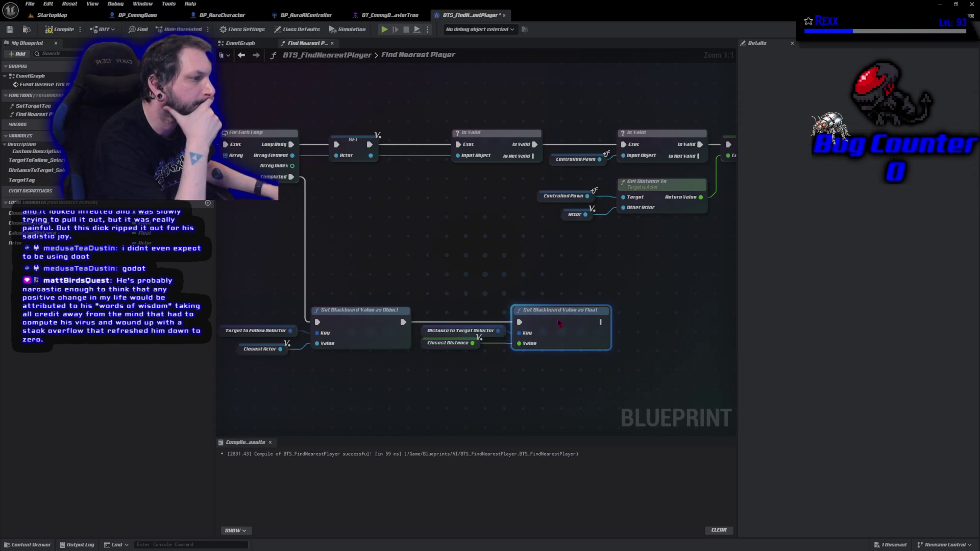
{"action": "left_click_drag", "start_coordinate": [450, 343], "coordinate": [473, 350]}
{"action": "left_click", "coordinate": [405, 366]}
- Compile and save the blueprint, then switch to BT_EnemyBehaviorTree
{"action": "key", "text": "F7"}
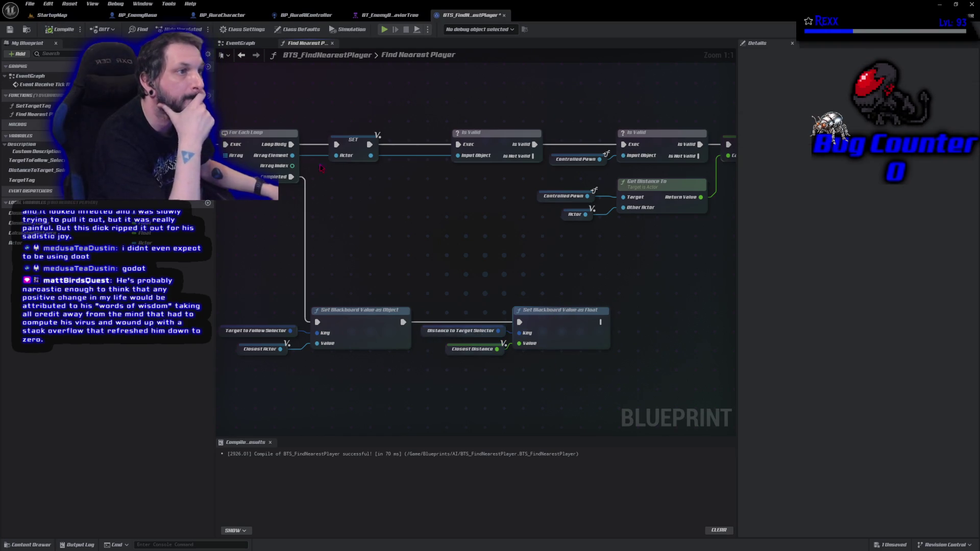
{"action": "key", "text": "ctrl+s"}
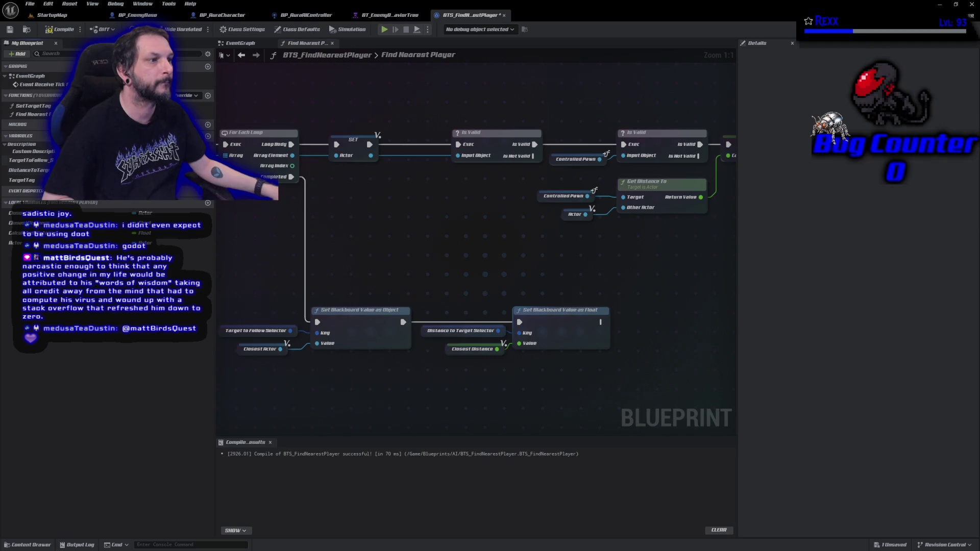
{"action": "left_click", "coordinate": [60, 29]}
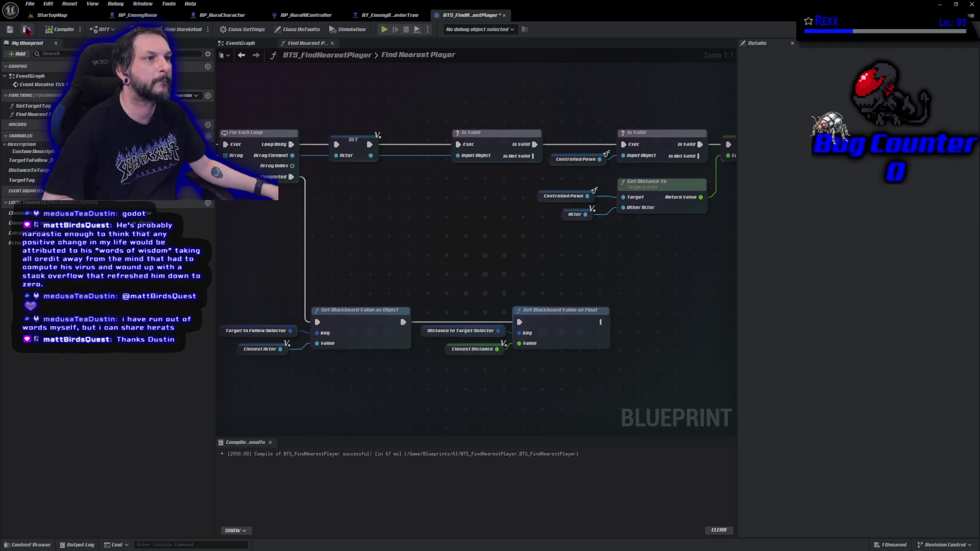
{"action": "left_click", "coordinate": [10, 29]}
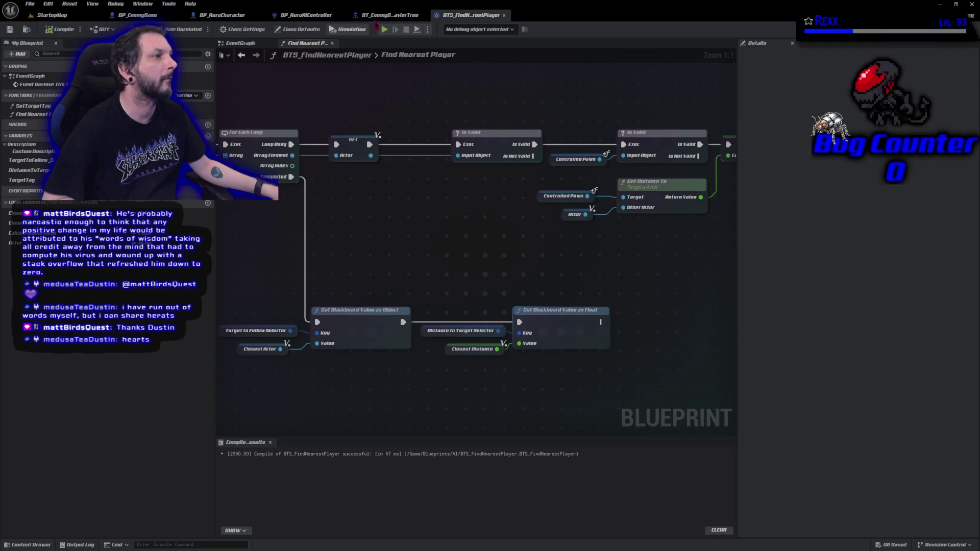
{"action": "left_click", "coordinate": [390, 15]}
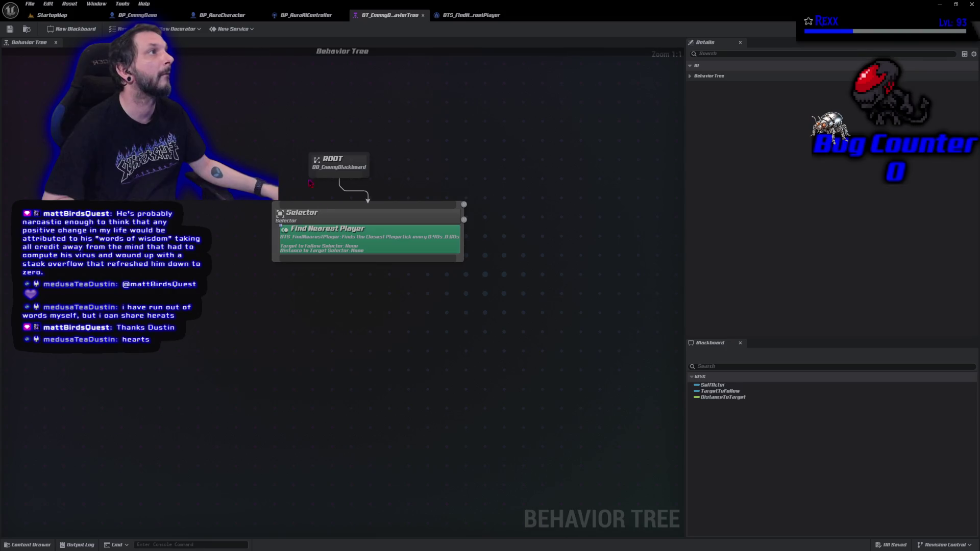
- Set the Find Nearest Player service's Distance to Target Selector to DistanceToTarget and save the tree
{"action": "left_click", "coordinate": [342, 245]}
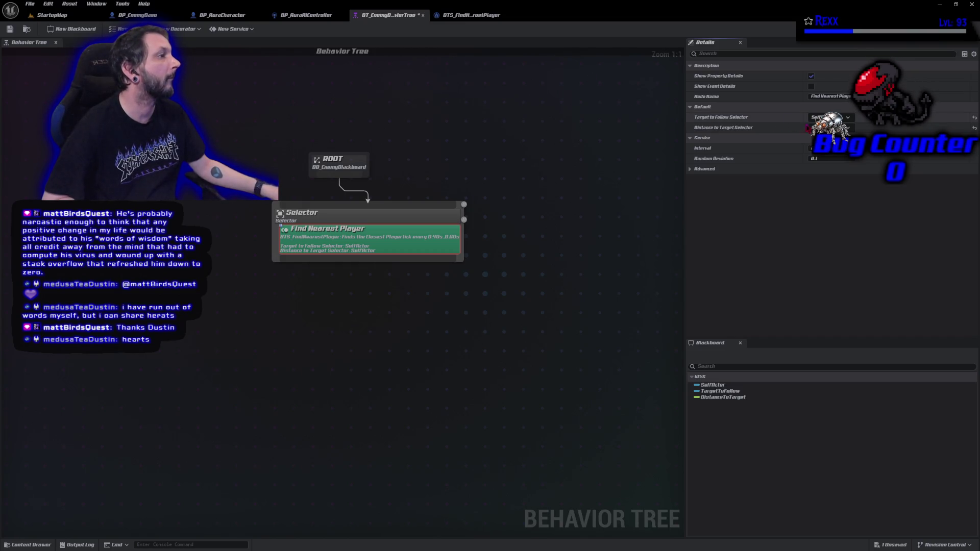
{"action": "left_click", "coordinate": [832, 128]}
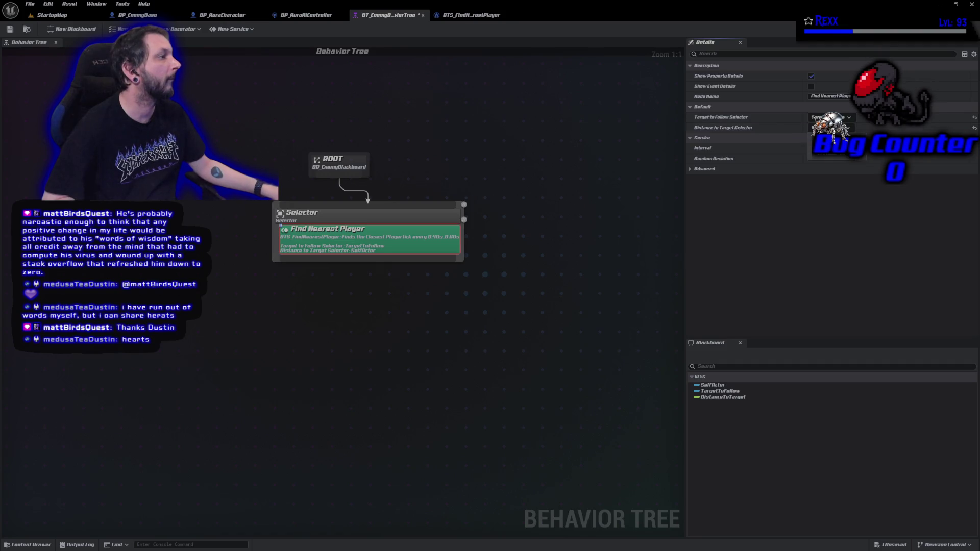
{"action": "left_click", "coordinate": [822, 154]}
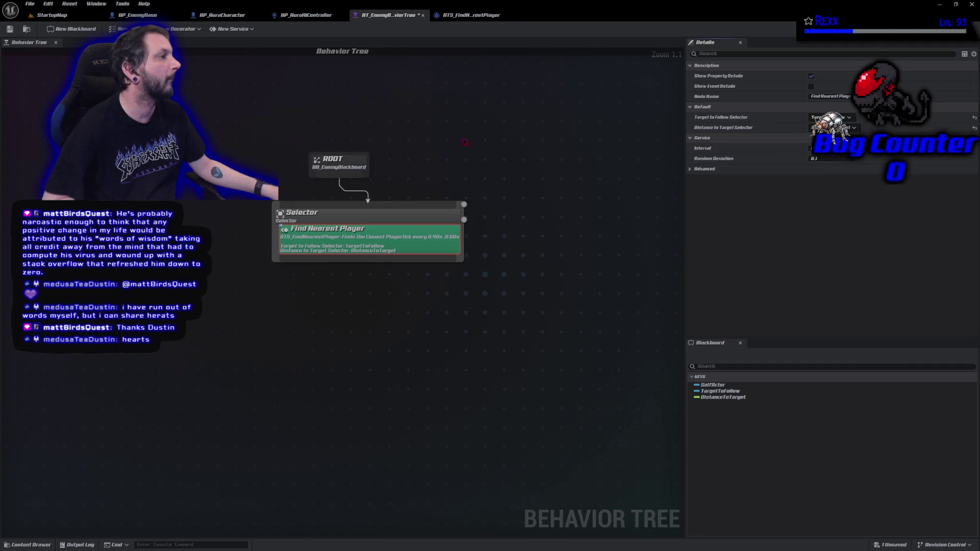
{"action": "left_click", "coordinate": [10, 29]}
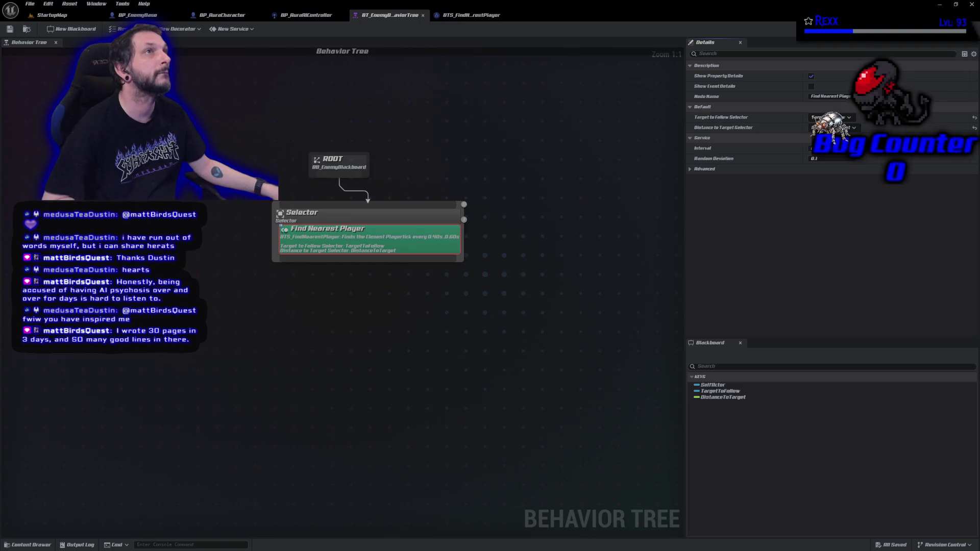
{"action": "left_click", "coordinate": [276, 271]}
- Add a Move To task under the Selector targeting TargetToFollow, save, and show StartupMap
{"action": "left_click_drag", "start_coordinate": [368, 259], "coordinate": [282, 297]}
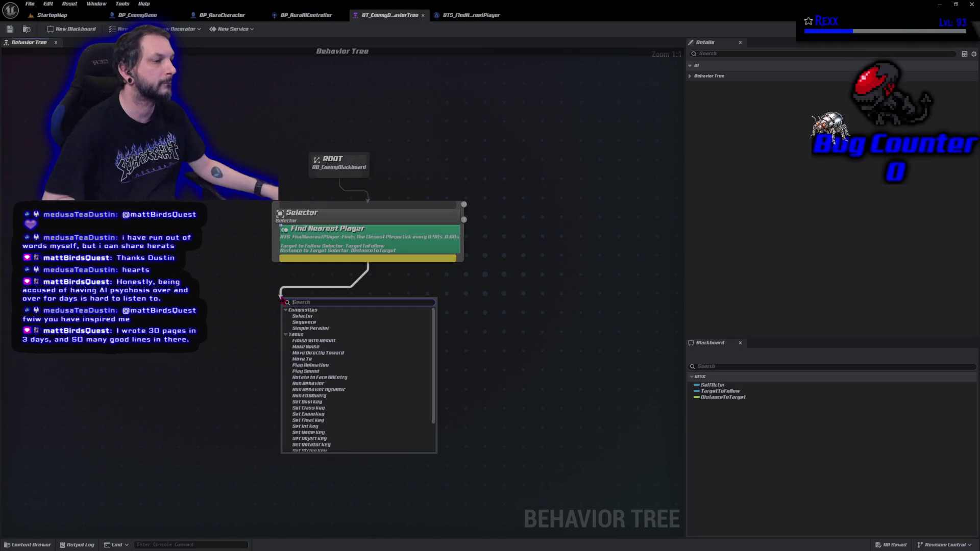
{"action": "left_click", "coordinate": [317, 359]}
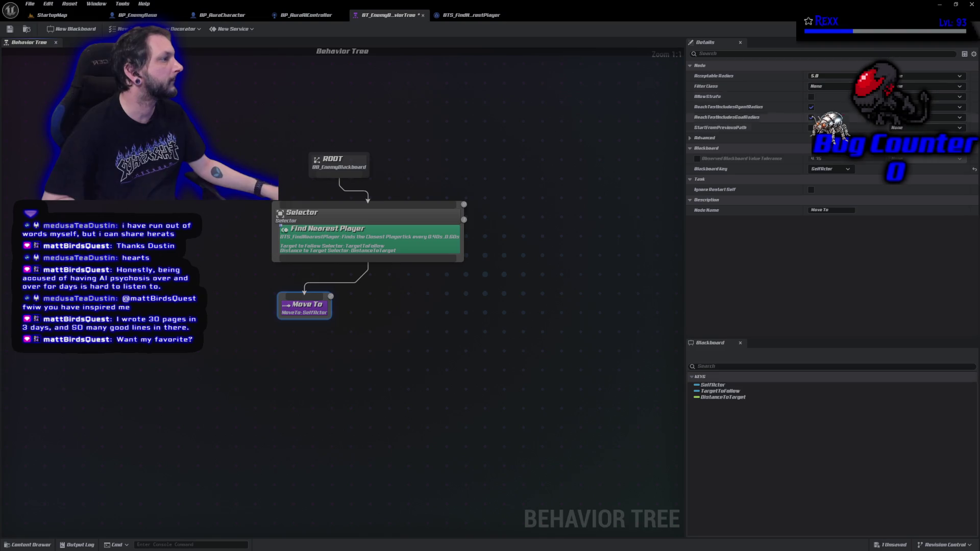
{"action": "left_click", "coordinate": [830, 169]}
{"action": "left_click", "coordinate": [817, 188]}
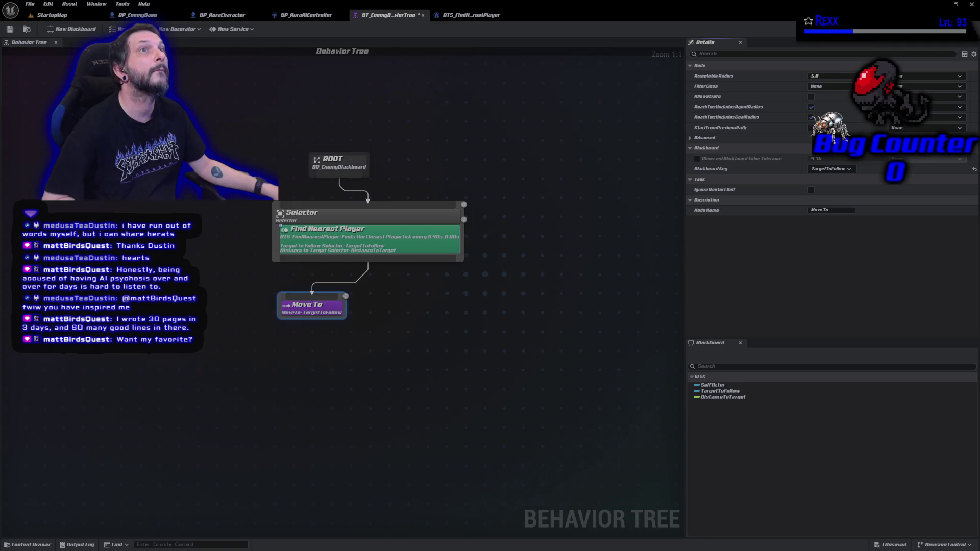
{"action": "left_click", "coordinate": [9, 29]}
{"action": "left_click", "coordinate": [51, 15]}
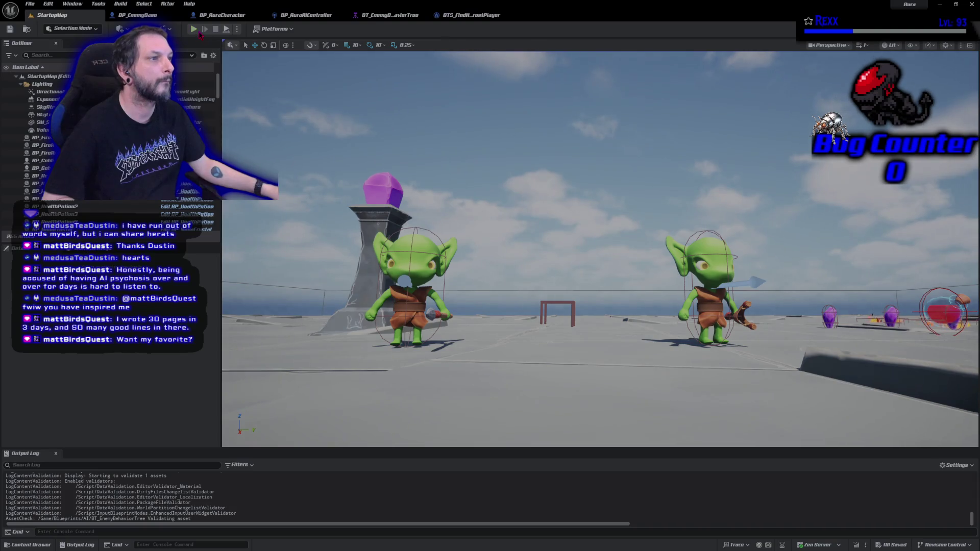
{"action": "key", "text": "alt+p"}
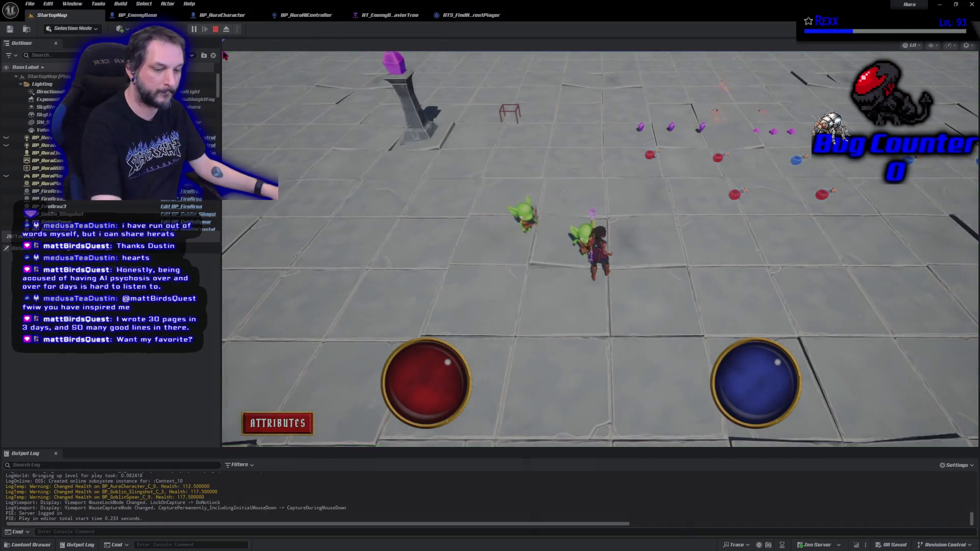
{"action": "left_click", "coordinate": [225, 55]}
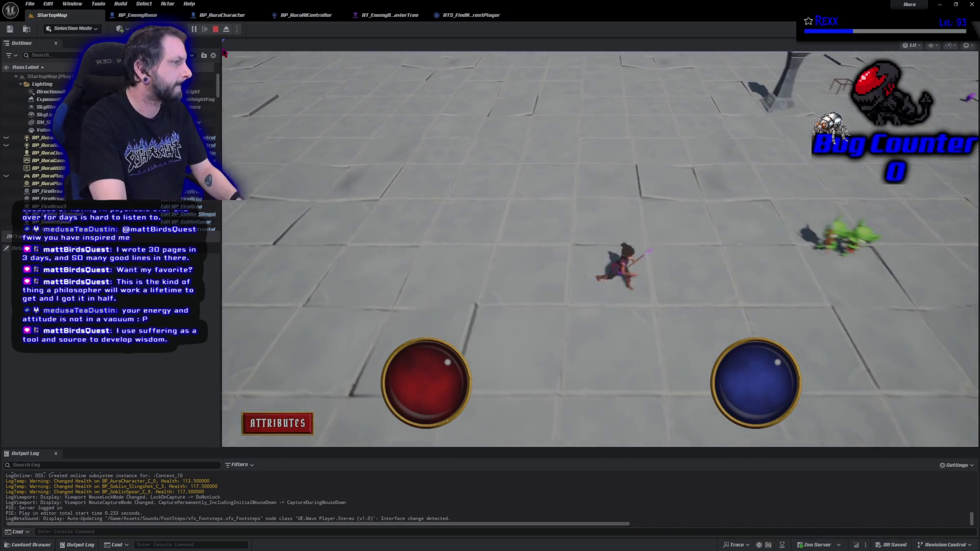
{"action": "left_click", "coordinate": [769, 95]}
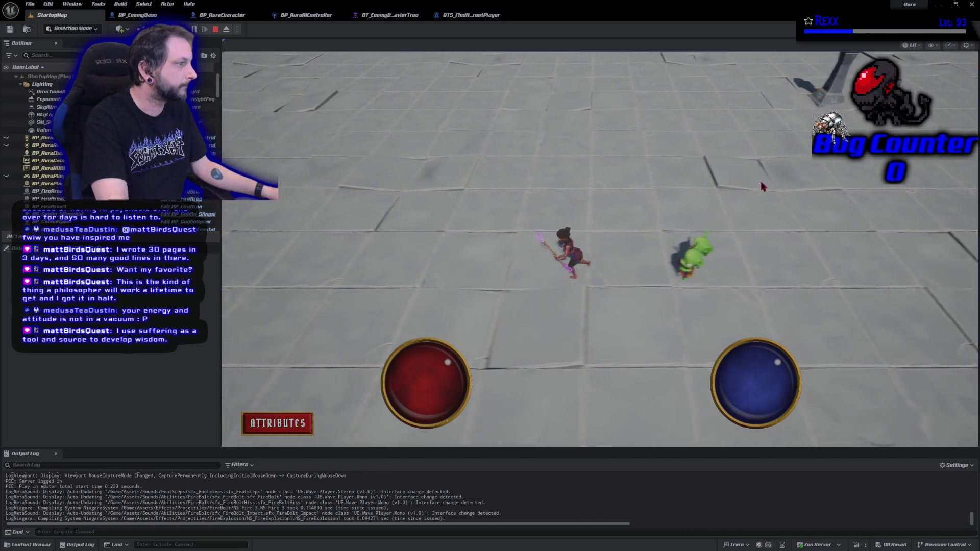
{"action": "left_click", "coordinate": [760, 266]}
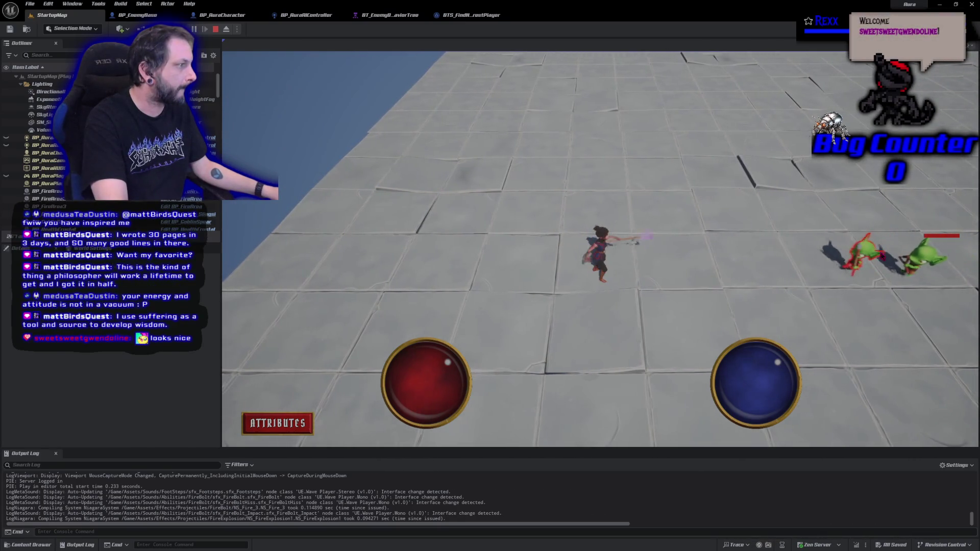
{"action": "left_click", "coordinate": [843, 263]}
{"action": "left_click", "coordinate": [891, 258]}
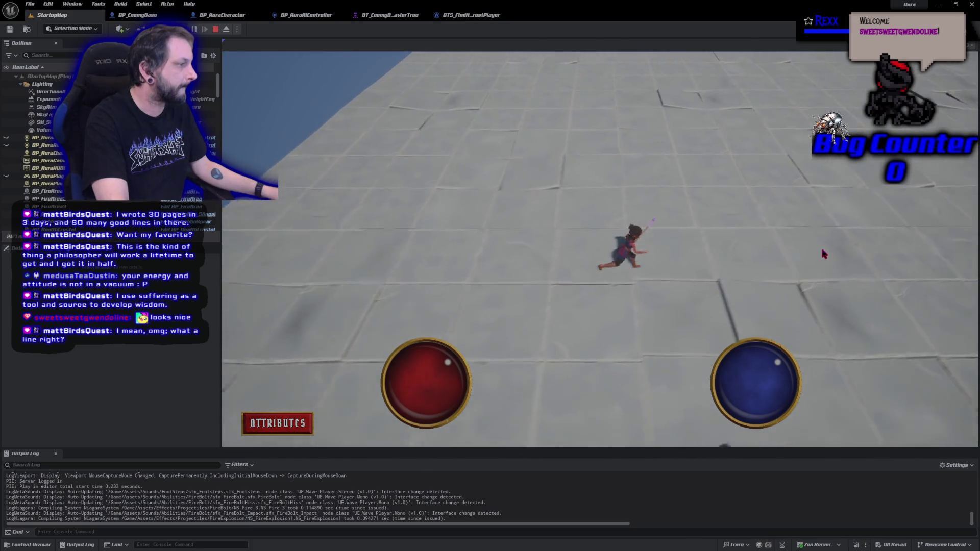
{"action": "left_click", "coordinate": [734, 192]}
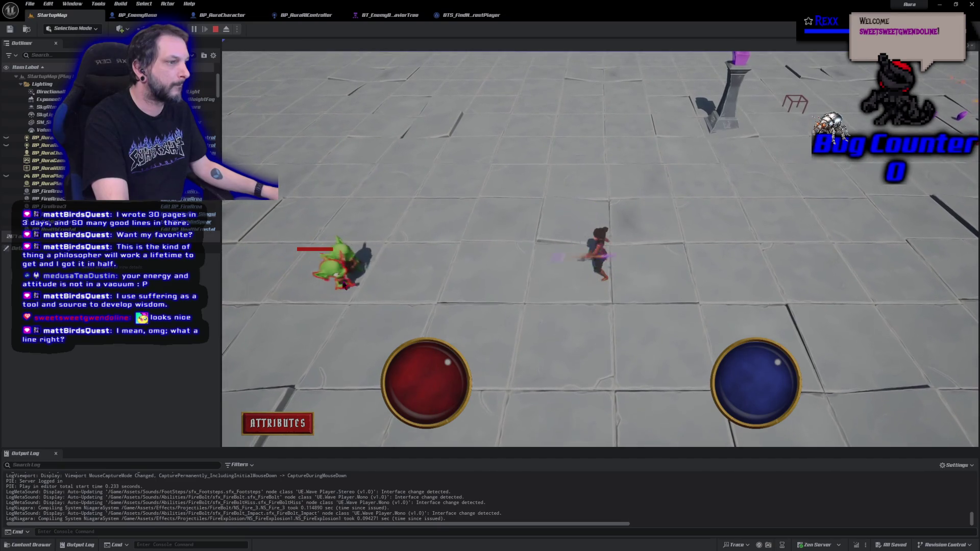
{"action": "left_click", "coordinate": [340, 259]}
{"action": "left_click", "coordinate": [733, 316]}
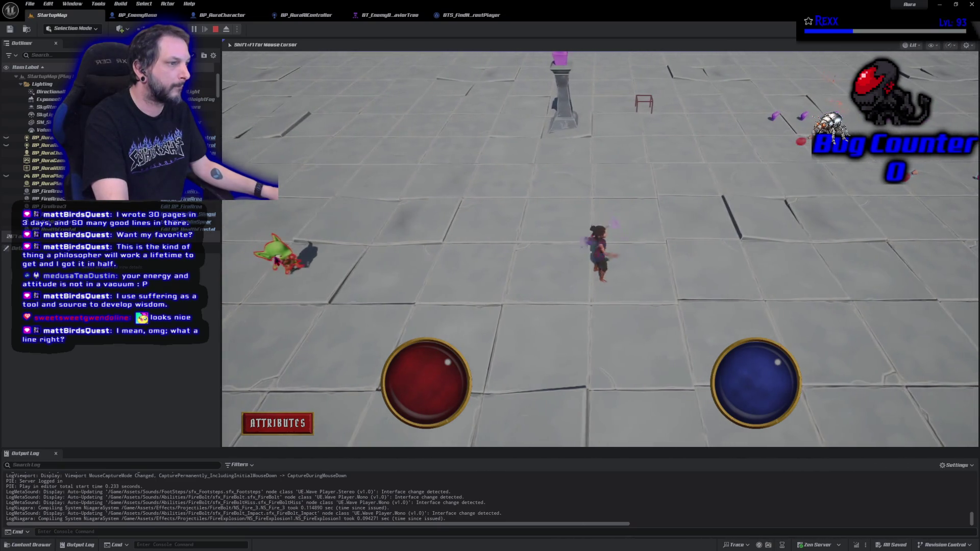
{"action": "left_click", "coordinate": [713, 300]}
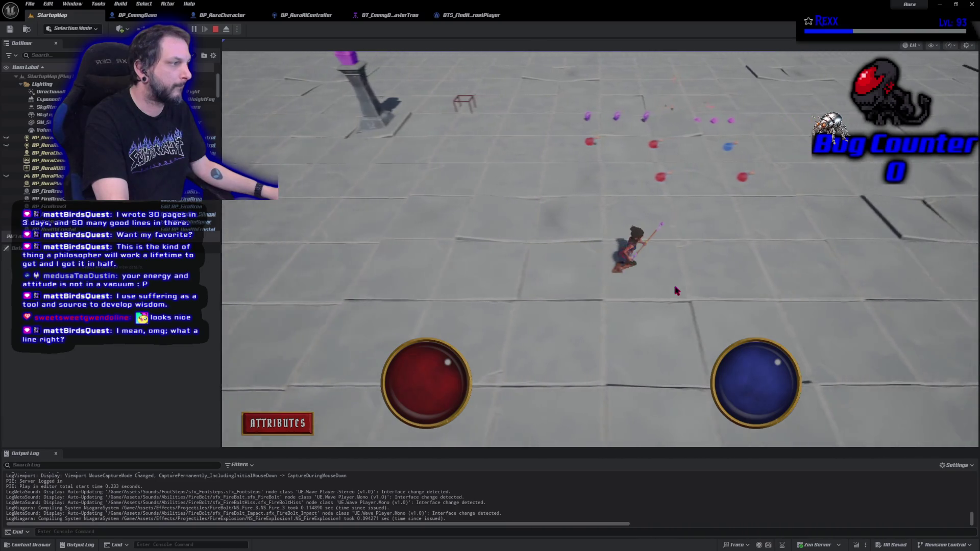
{"action": "left_click", "coordinate": [578, 250]}
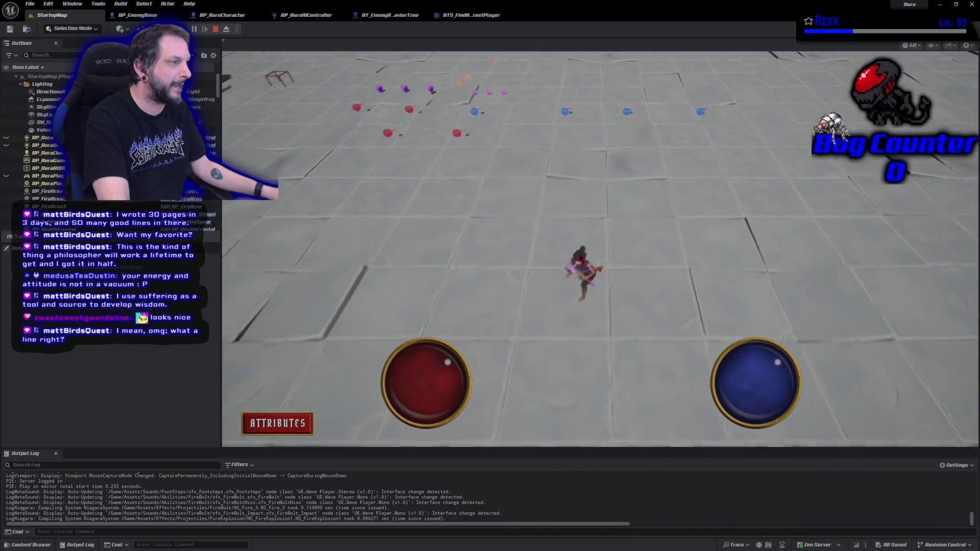
{"action": "left_click", "coordinate": [543, 145]}
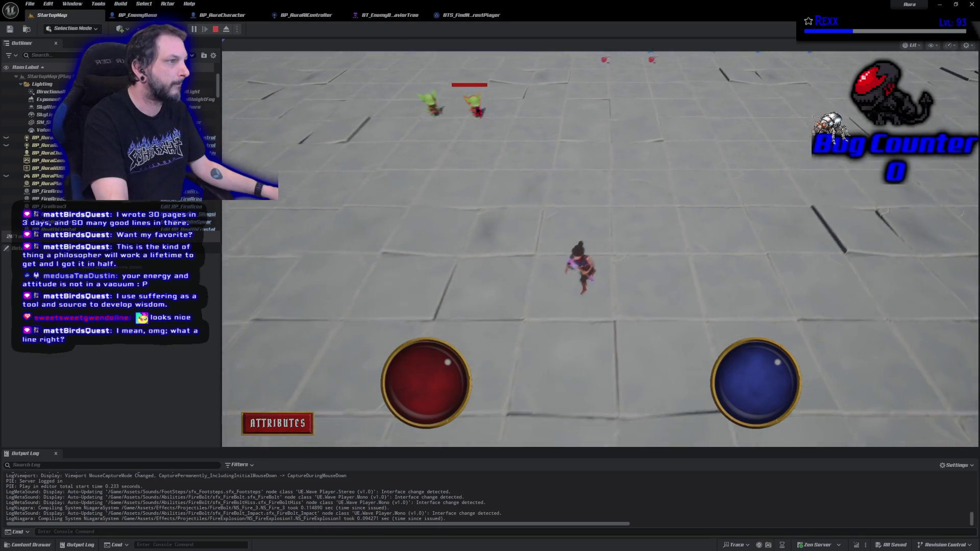
{"action": "left_click", "coordinate": [500, 164]}
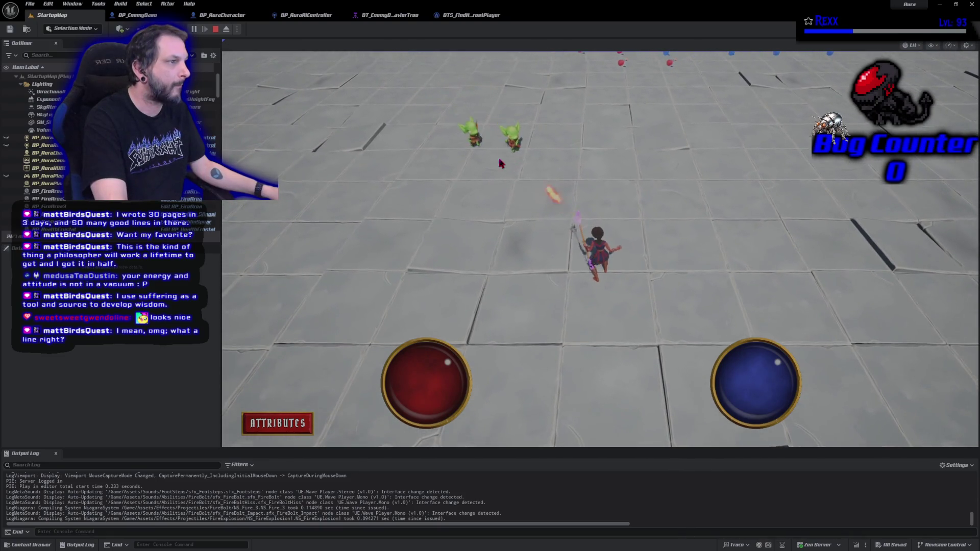
{"action": "left_click", "coordinate": [495, 220]}
{"action": "left_click", "coordinate": [495, 220]}
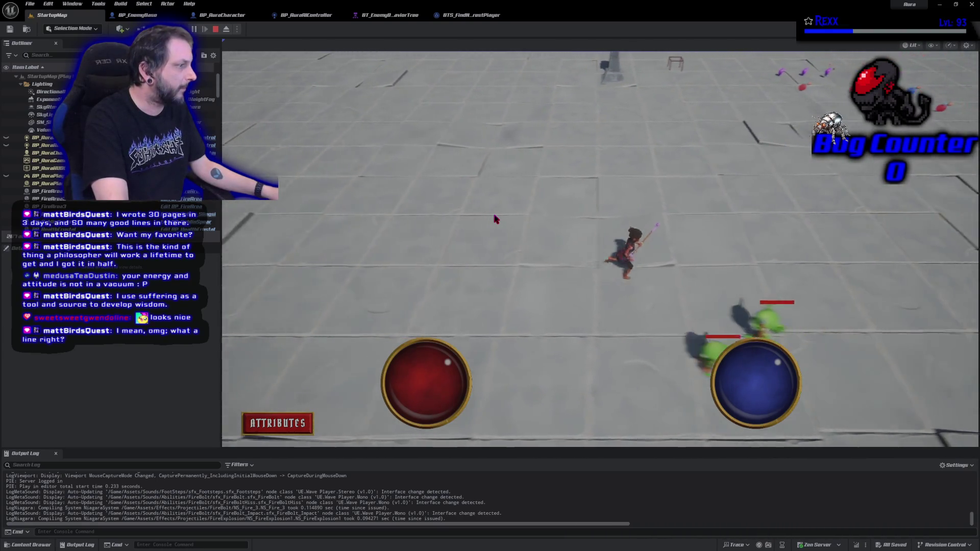
{"action": "key", "text": "Escape"}
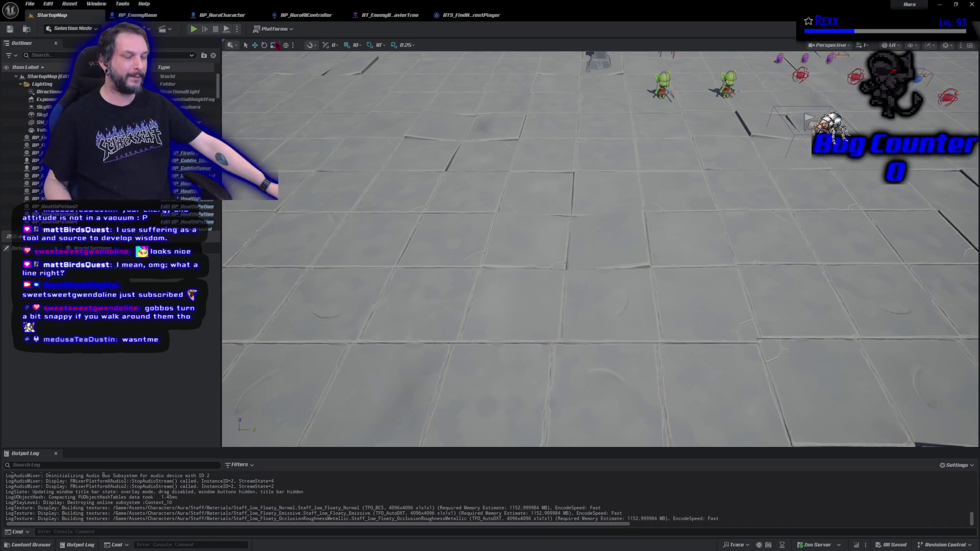
- Play in editor and fire bolts at the goblins chasing the character
{"action": "left_click", "coordinate": [194, 30]}
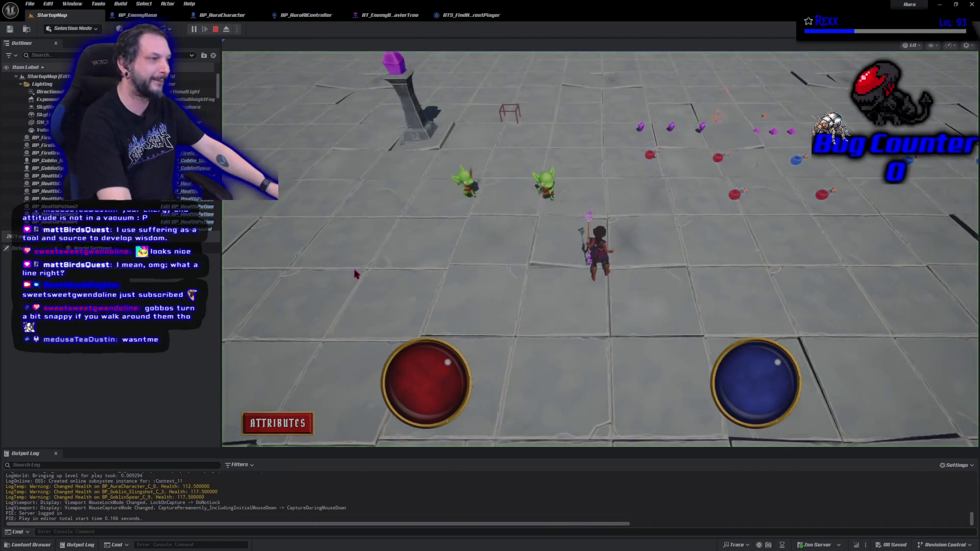
{"action": "left_click", "coordinate": [463, 251]}
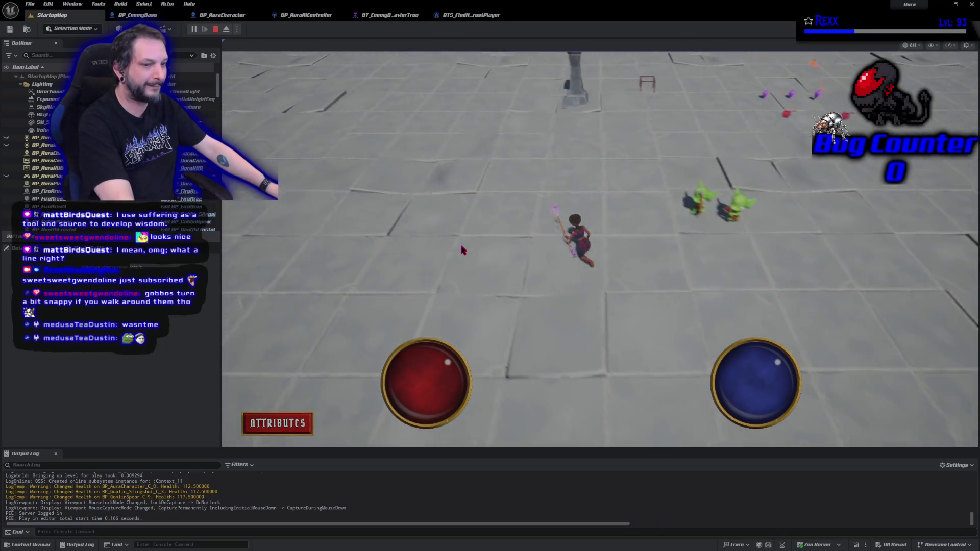
{"action": "key", "text": "d"}
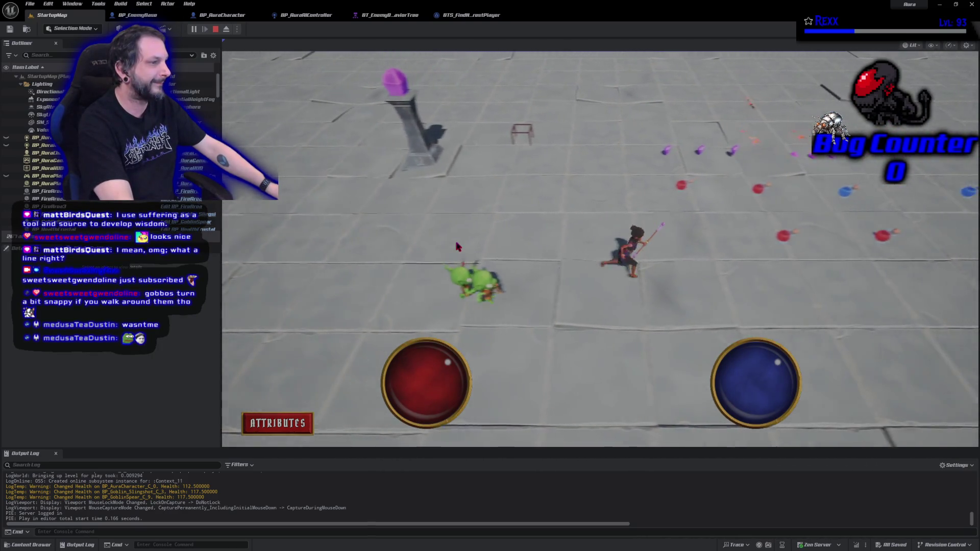
{"action": "left_click", "coordinate": [447, 238]}
{"action": "left_click", "coordinate": [453, 244]}
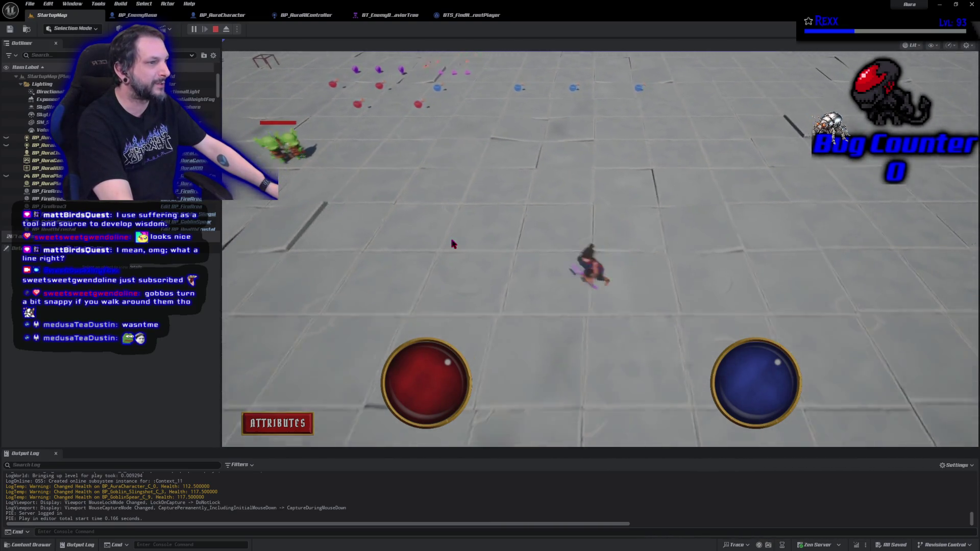
{"action": "left_click", "coordinate": [465, 235]}
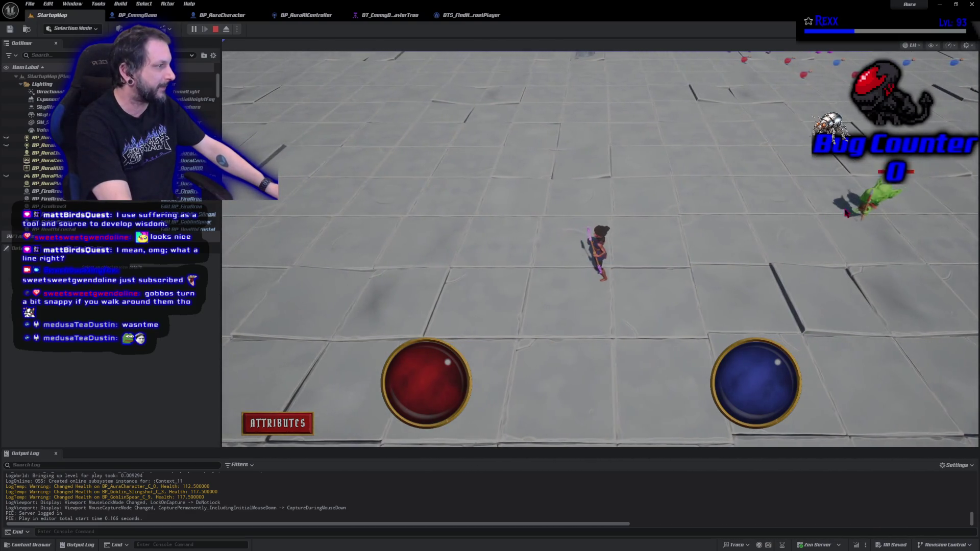
{"action": "left_click", "coordinate": [818, 240]}
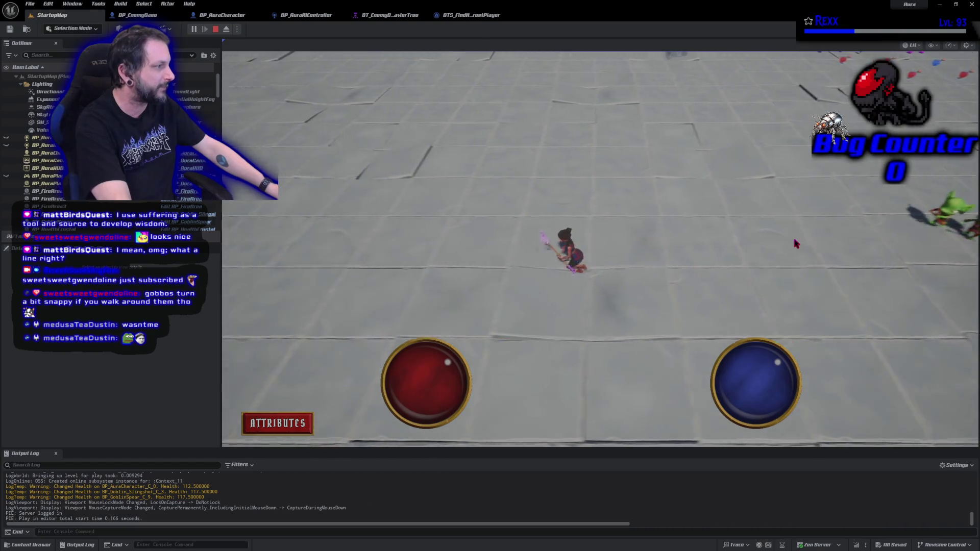
{"action": "left_click", "coordinate": [863, 233]}
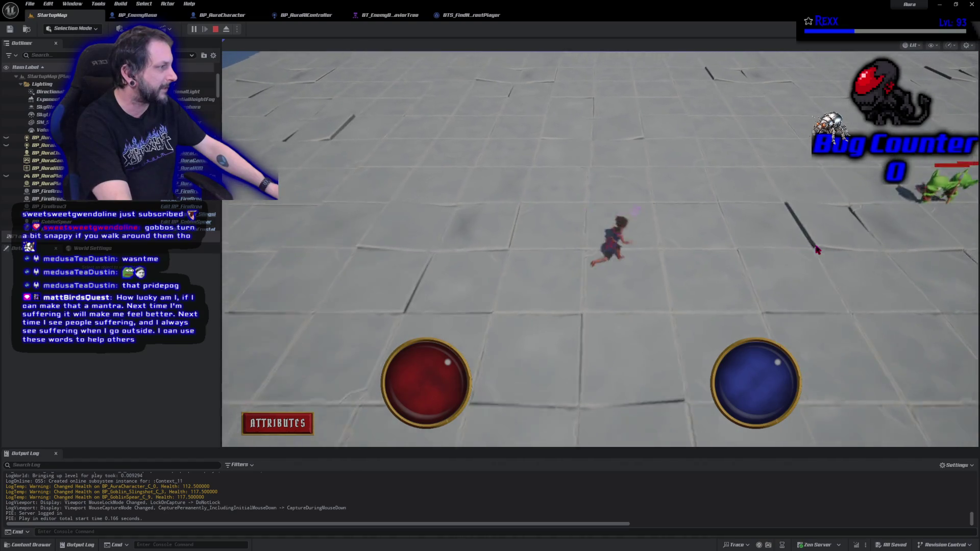
{"action": "left_click", "coordinate": [843, 254]}
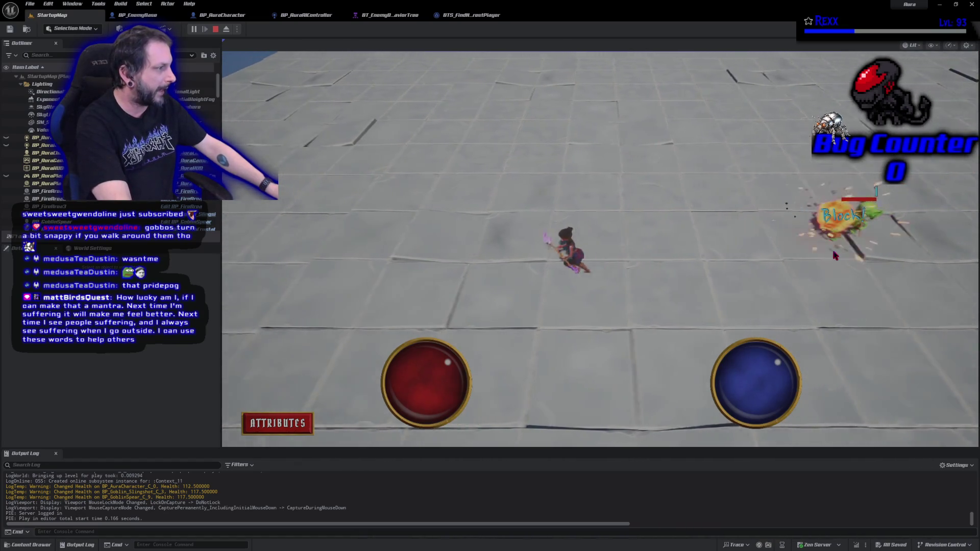
{"action": "left_click", "coordinate": [746, 175]}
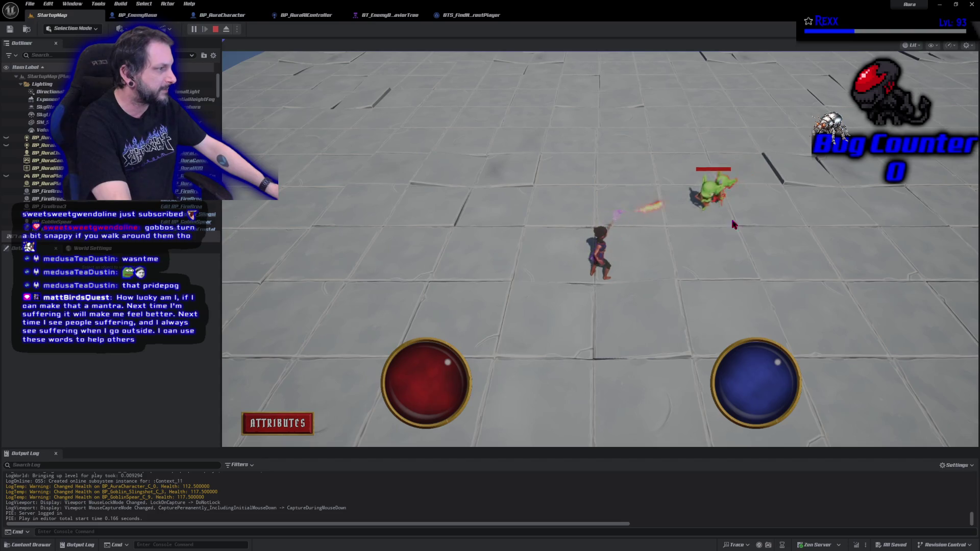
{"action": "left_click", "coordinate": [730, 246]}
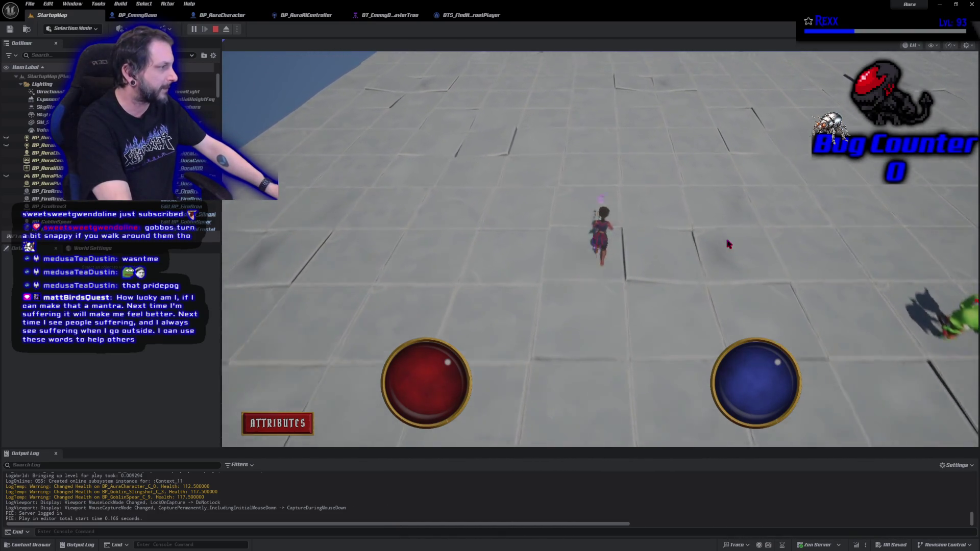
{"action": "left_click", "coordinate": [763, 301]}
- Keep evading the goblins, check the Attributes panel, and stop the play session with Esc
{"action": "key", "text": "w"}
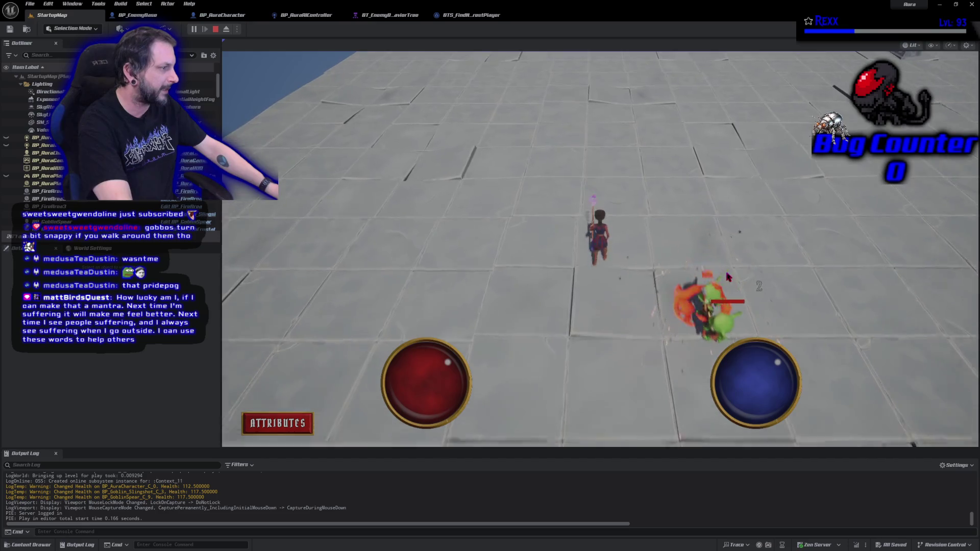
{"action": "key", "text": "w"}
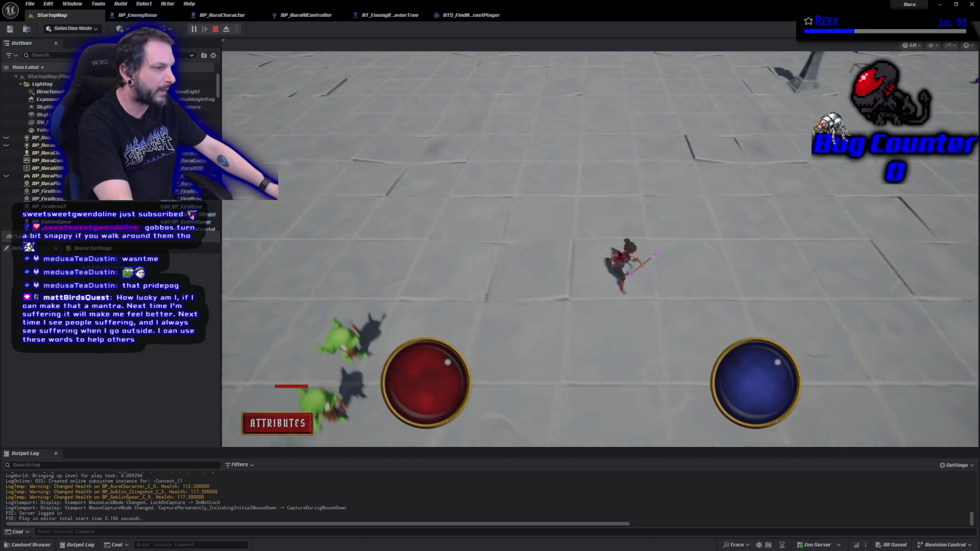
{"action": "left_click", "coordinate": [282, 240]}
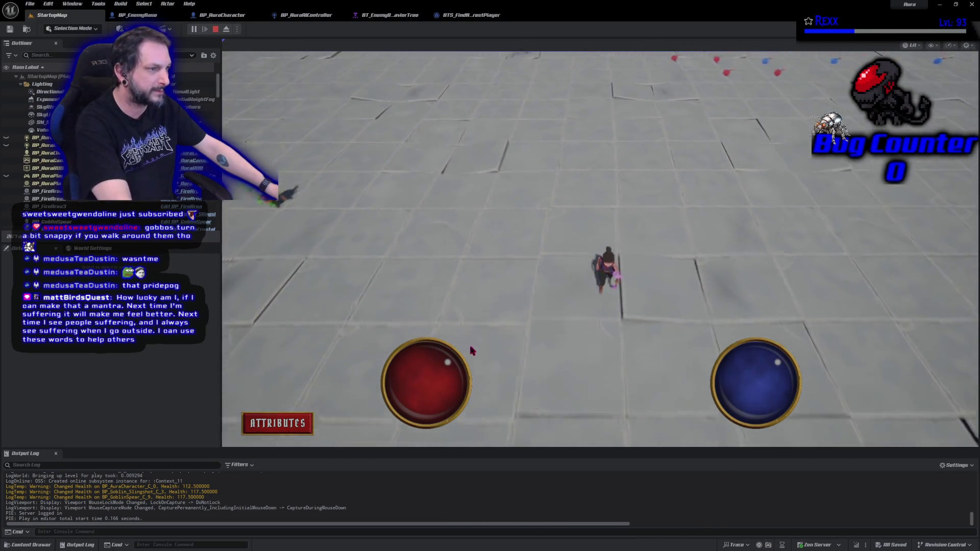
{"action": "left_click", "coordinate": [479, 289], "text": "shift"}
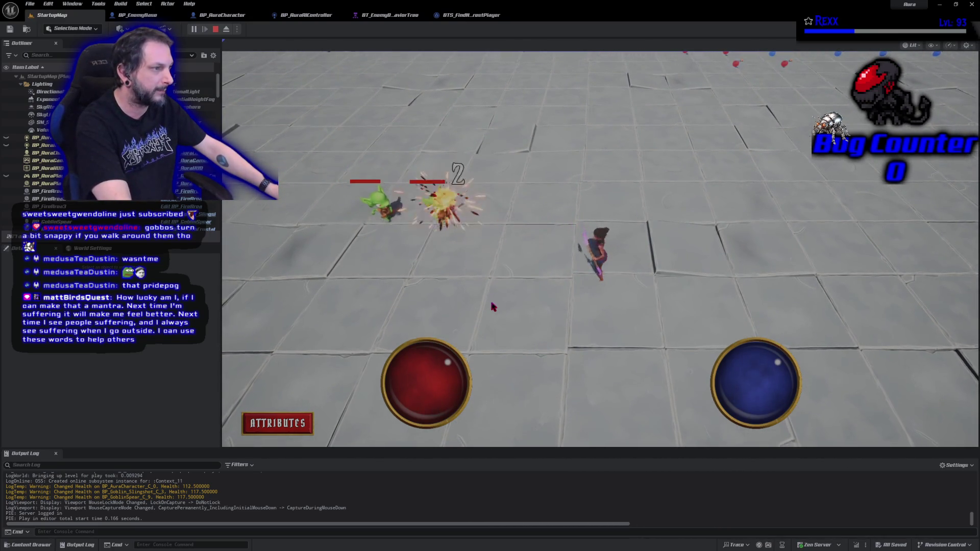
{"action": "key", "text": "a"}
{"action": "left_click", "coordinate": [290, 424]}
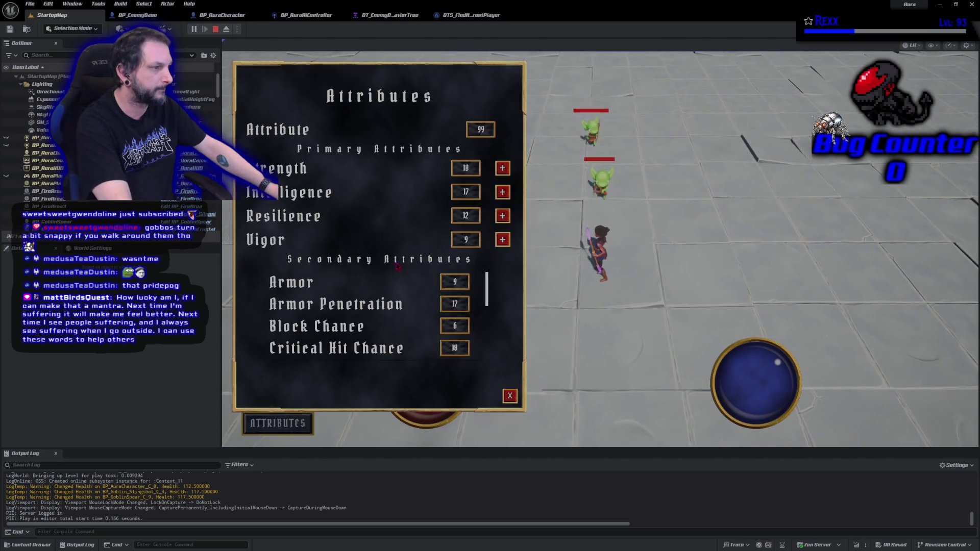
{"action": "scroll", "coordinate": [360, 328], "scroll_direction": "down", "scroll_amount": 5}
{"action": "scroll", "coordinate": [359, 329], "scroll_direction": "up", "scroll_amount": 6}
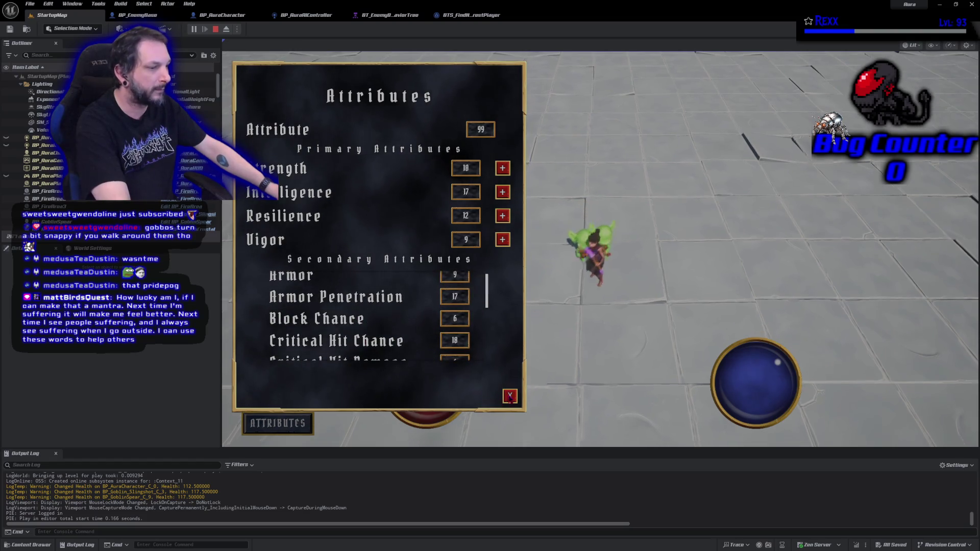
{"action": "left_click", "coordinate": [510, 396]}
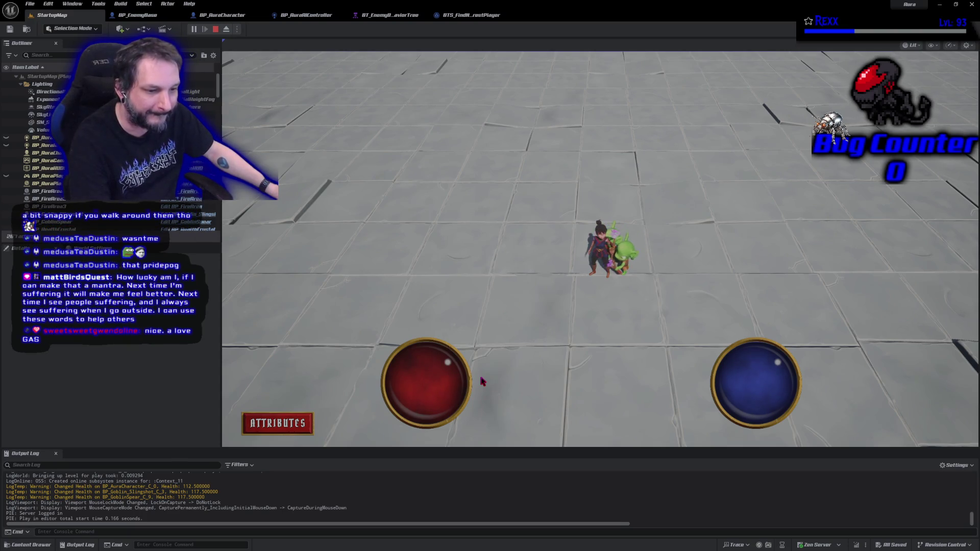
{"action": "key", "text": "Escape"}
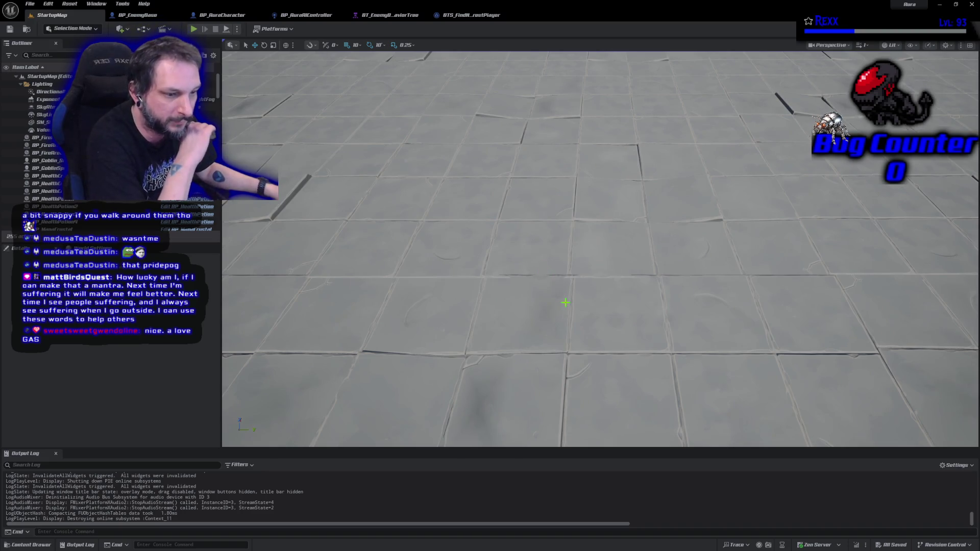
- Zoom the level viewport out and return to the BTS_FindNearestPlayer graph
{"action": "scroll", "coordinate": [566, 302], "scroll_direction": "down", "scroll_amount": 10}
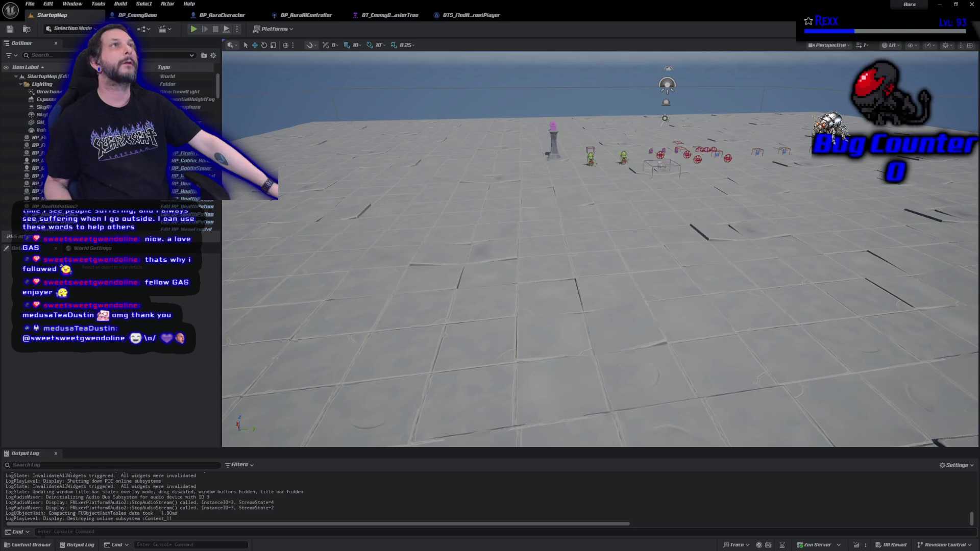
{"action": "left_click", "coordinate": [479, 14]}
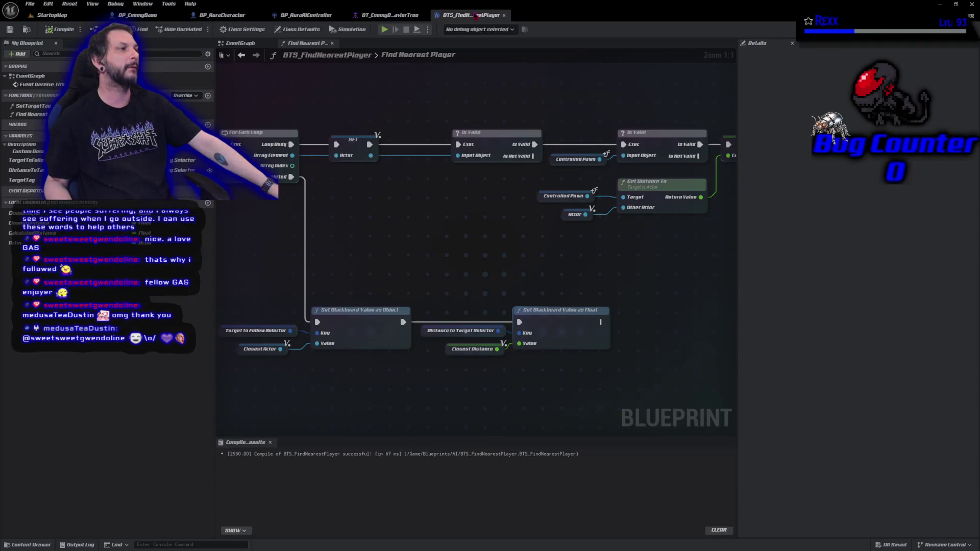
- In BT_EnemyBehaviorTree, drag the Move To node down and right beneath the Selector
{"action": "left_click", "coordinate": [389, 18]}
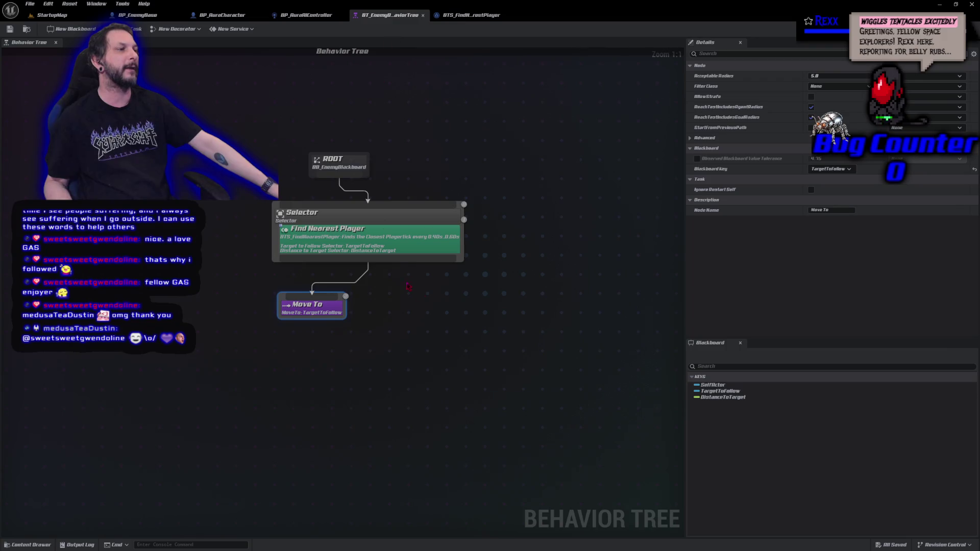
{"action": "left_click_drag", "start_coordinate": [391, 331], "coordinate": [365, 330]}
{"action": "left_click", "coordinate": [365, 330]}
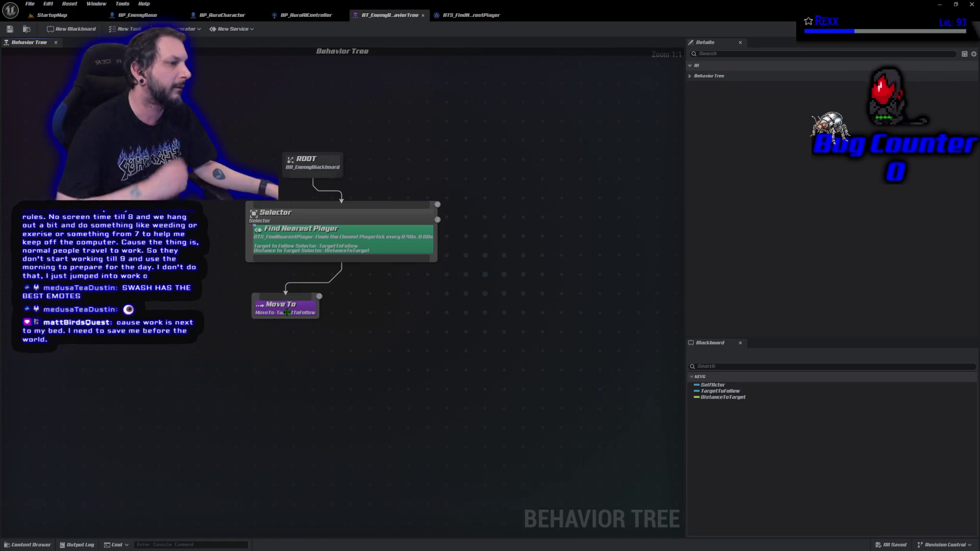
{"action": "mouse_move", "coordinate": [300, 313]}
{"action": "left_mouse_down"}
{"action": "mouse_move", "coordinate": [362, 312]}
{"action": "mouse_move", "coordinate": [352, 313]}
{"action": "left_mouse_up"}
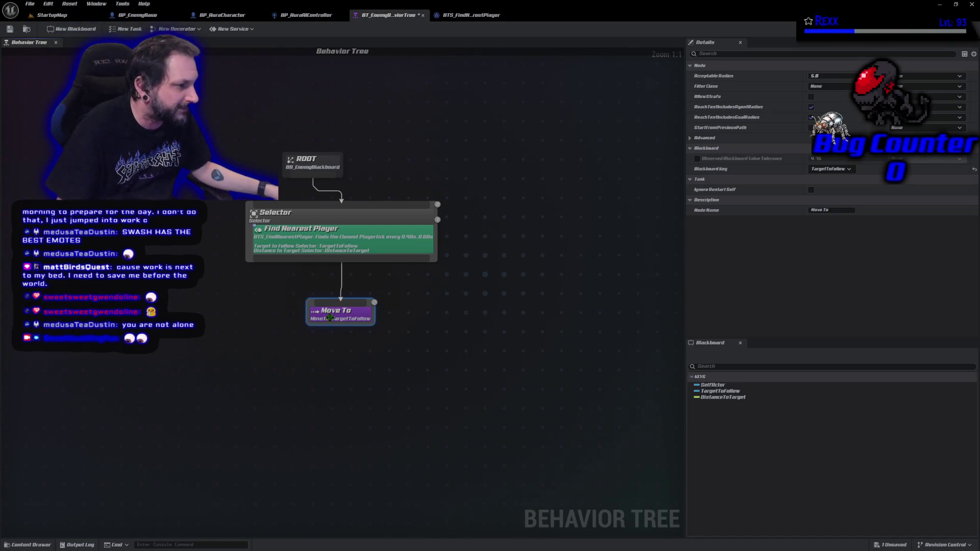
- Align the Move To node straight under the Selector, then switch to the music video window
{"action": "mouse_move", "coordinate": [343, 319]}
{"action": "left_mouse_down"}
{"action": "mouse_move", "coordinate": [293, 314]}
{"action": "mouse_move", "coordinate": [343, 320]}
{"action": "left_mouse_up"}
{"action": "left_click", "coordinate": [295, 382]}
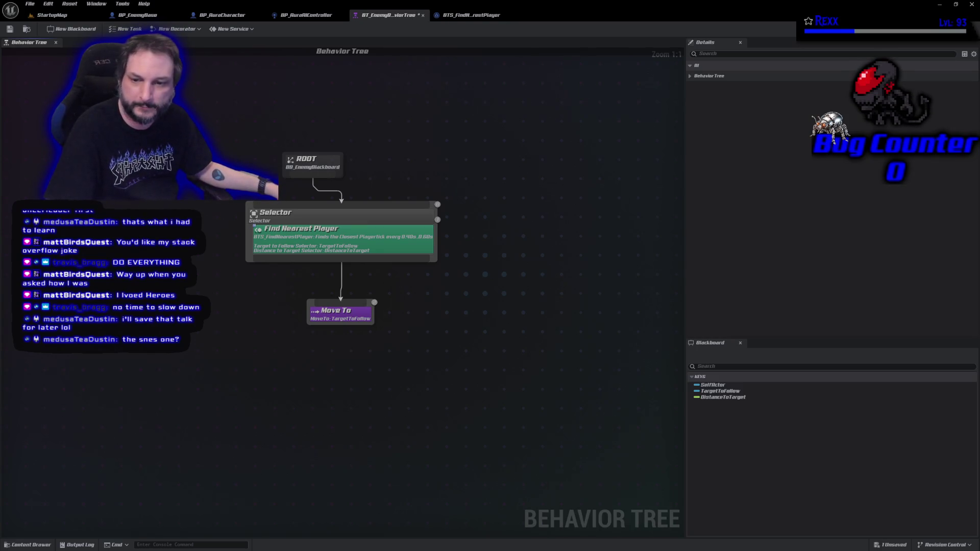
{"action": "key", "text": "alt+Tab"}
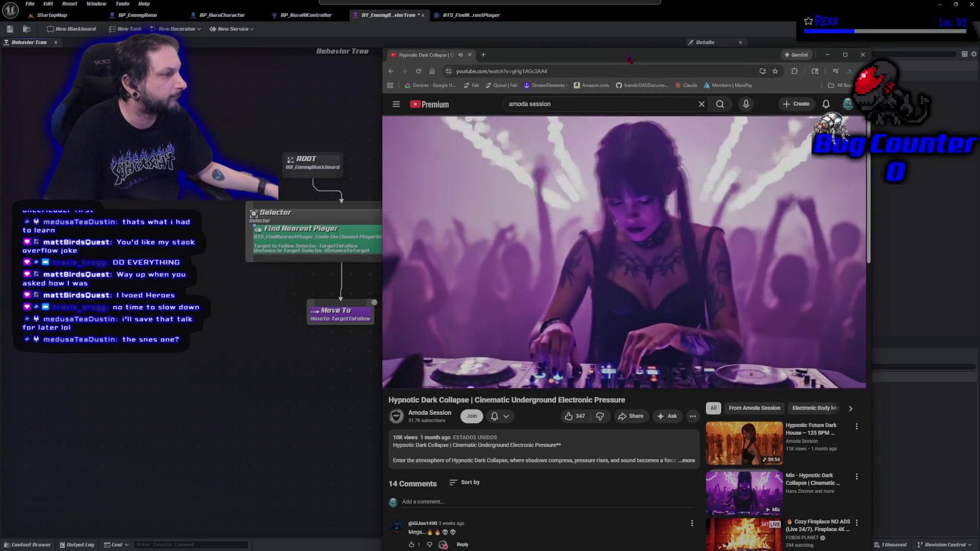
{"action": "left_click", "coordinate": [828, 54]}
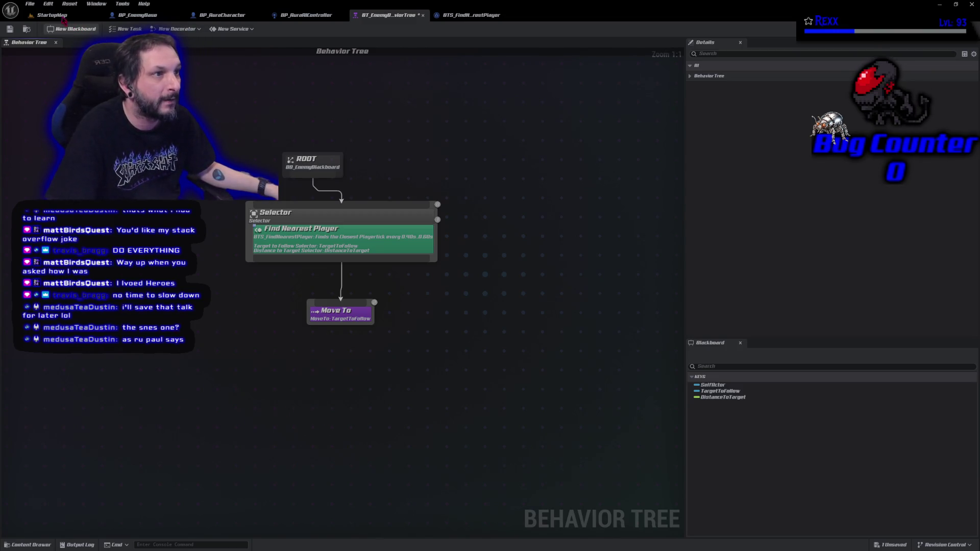
- Play-test StartupMap, running the character around with WASD while the goblins chase it
{"action": "left_click", "coordinate": [52, 15]}
{"action": "key", "text": "alt+p"}
{"action": "key", "text": "s"}
{"action": "key", "text": "d"}
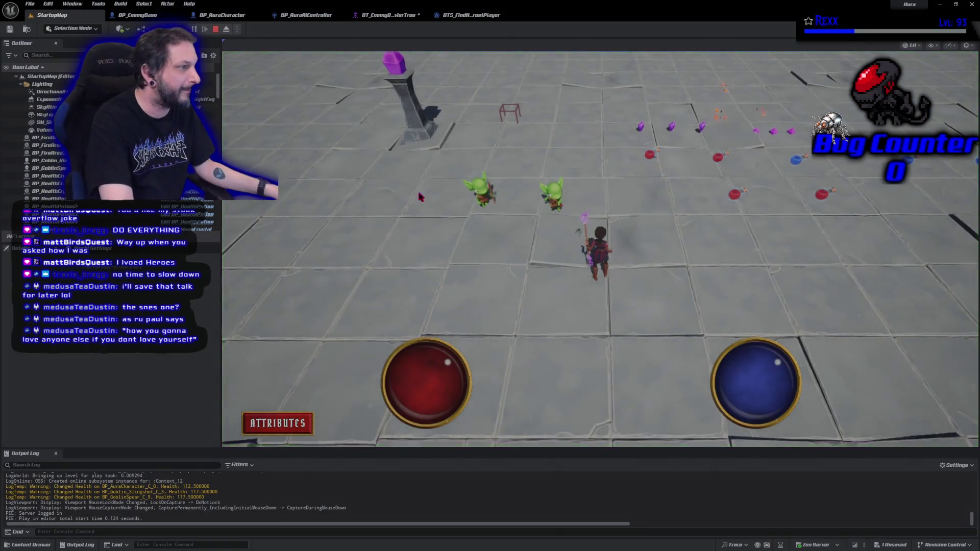
{"action": "key", "text": "s"}
{"action": "key", "text": "d"}
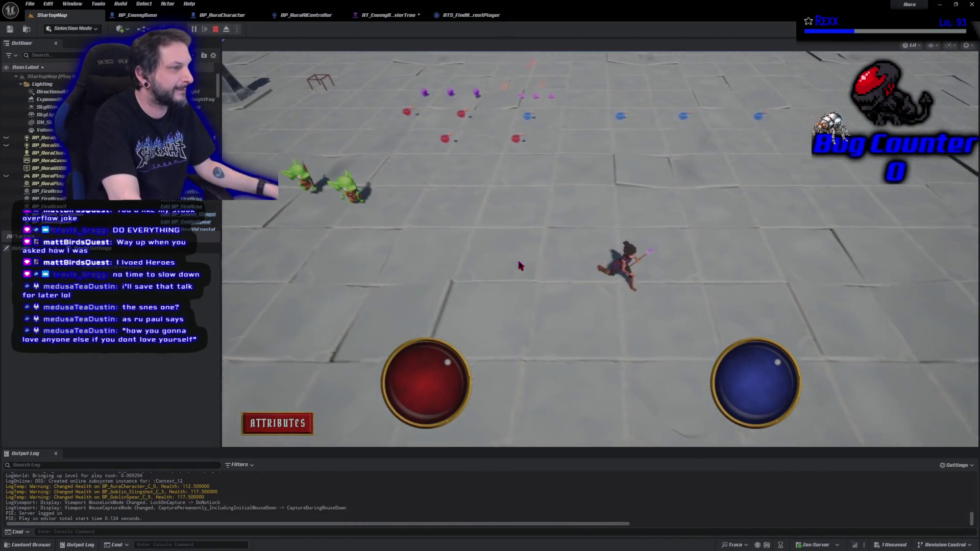
{"action": "key", "text": "a"}
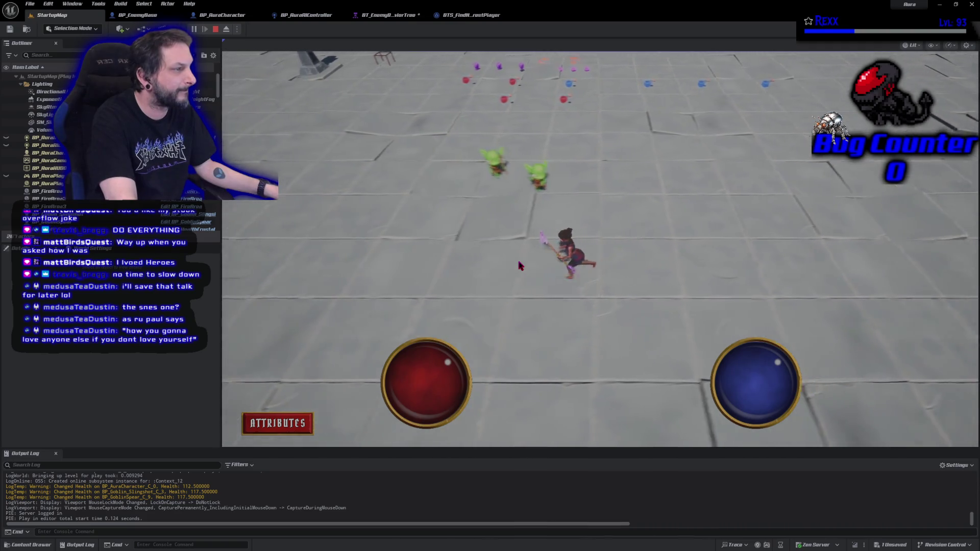
{"action": "key", "text": "w"}
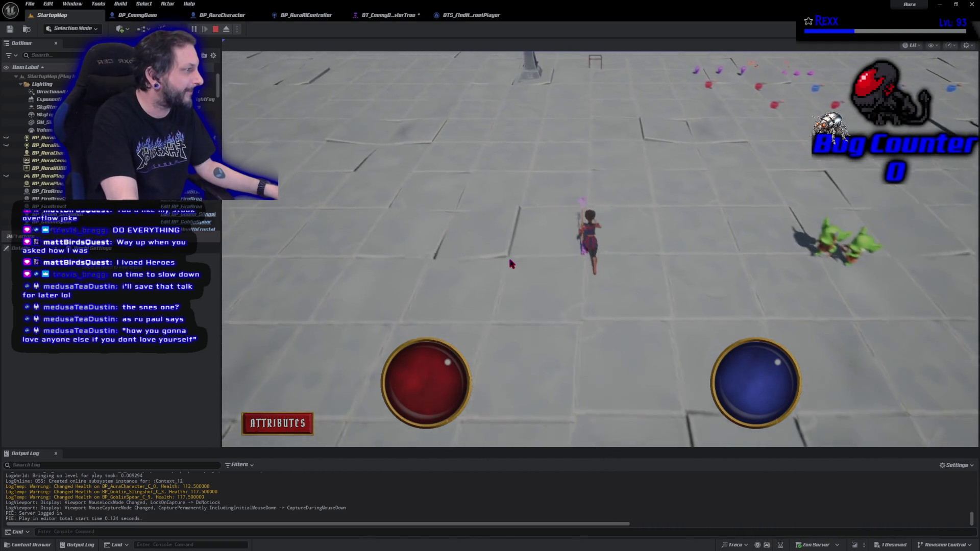
{"action": "key", "text": "s"}
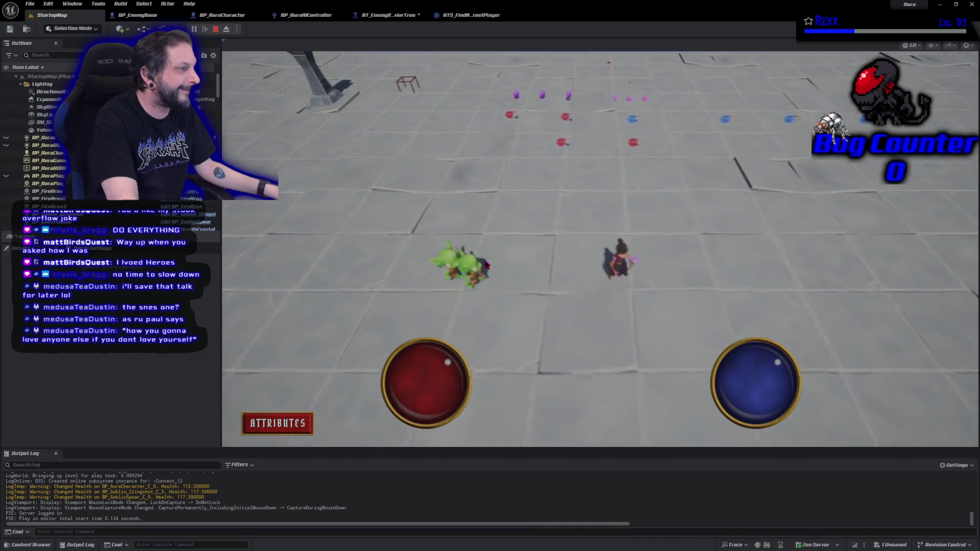
{"action": "key", "text": "a"}
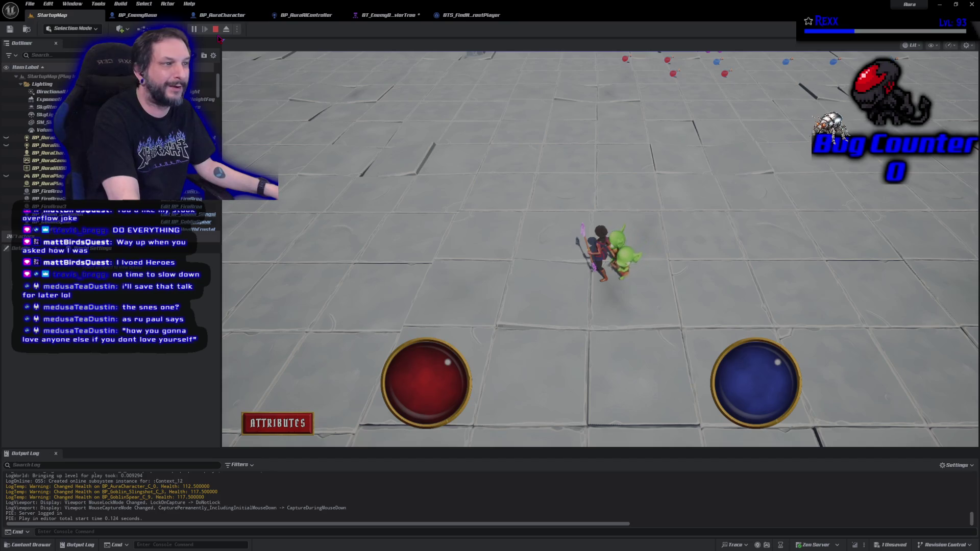
- Stop the play session, save the enemy behavior tree, and switch to the code editor
{"action": "left_click", "coordinate": [222, 15]}
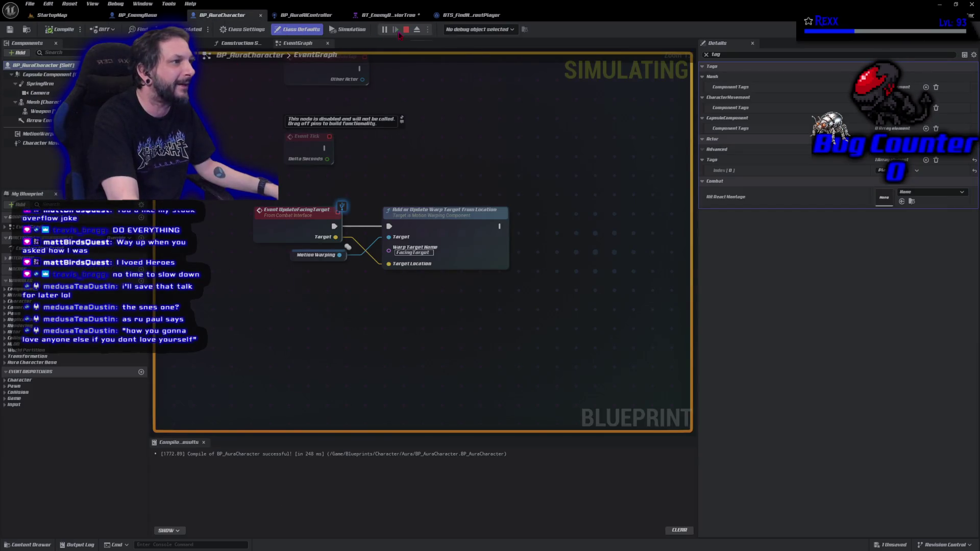
{"action": "left_click", "coordinate": [406, 29]}
{"action": "key", "text": "ctrl+s"}
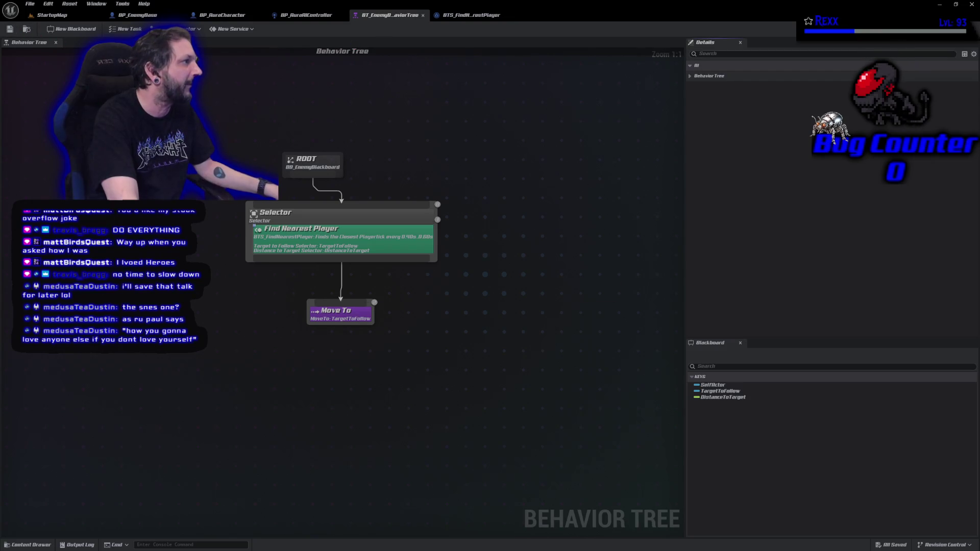
{"action": "key", "text": "alt+Tab"}
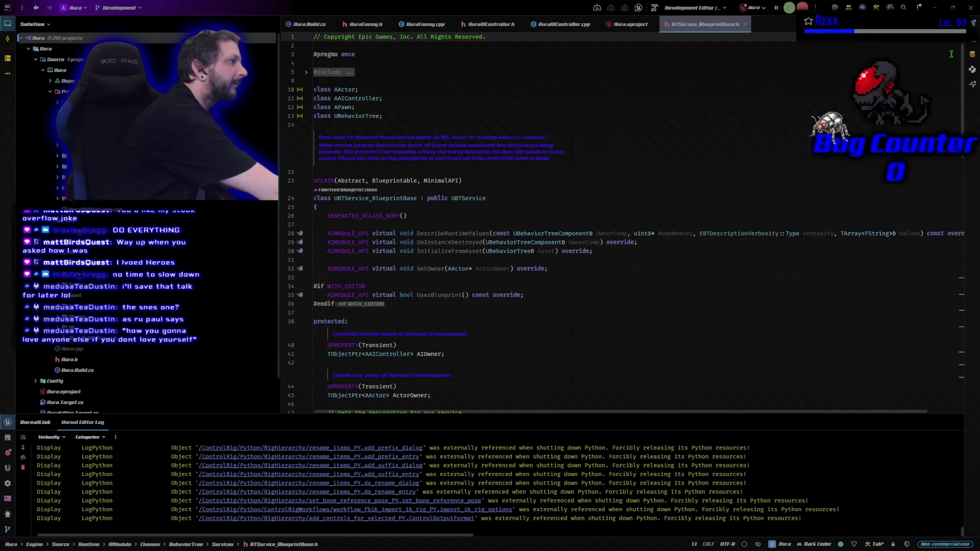
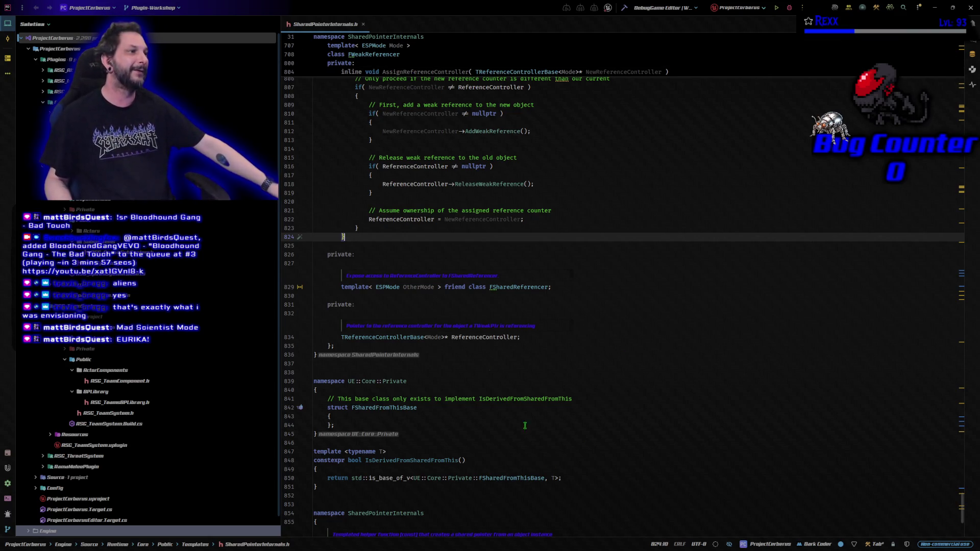
- Build the ProjectCerberus game project in Rider so the Unreal Editor starts loading
{"action": "key", "text": "ctrl+shift+b"}
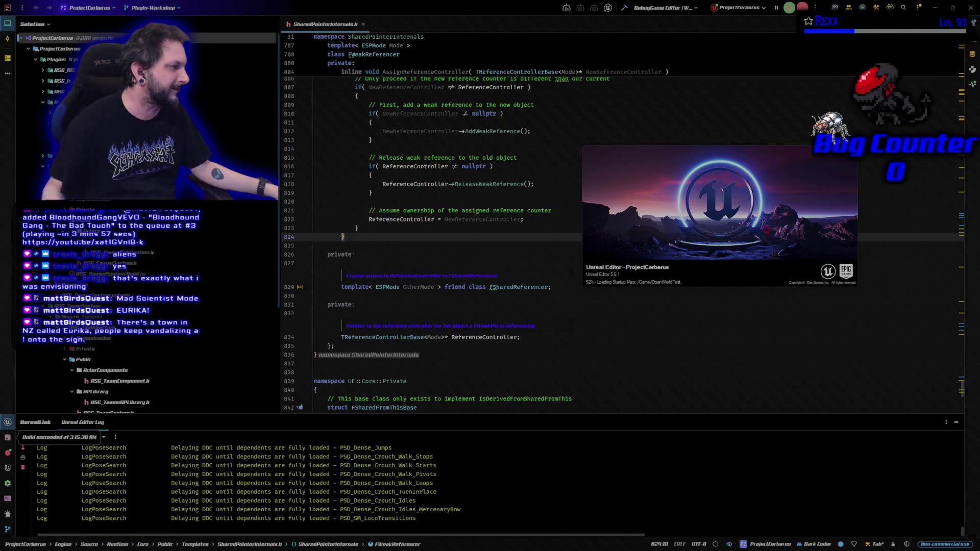
{"action": "mouse_move", "coordinate": [777, 250]}
{"action": "left_mouse_down"}
{"action": "mouse_move", "coordinate": [754, 211]}
{"action": "mouse_move", "coordinate": [801, 322]}
{"action": "left_mouse_up"}
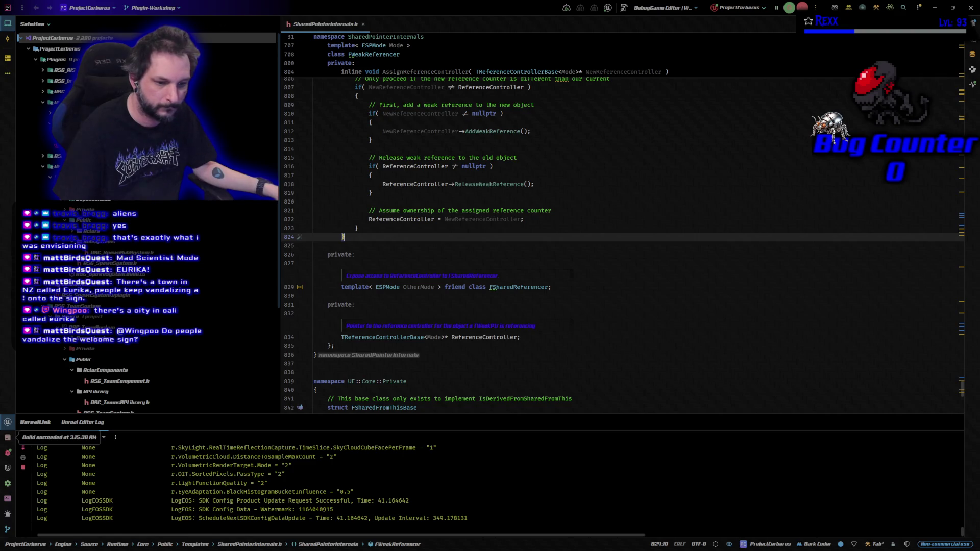
- Switch to the Unreal Editor and start a Play-in-Editor session of the open-world test level
{"action": "key", "text": "alt+Tab"}
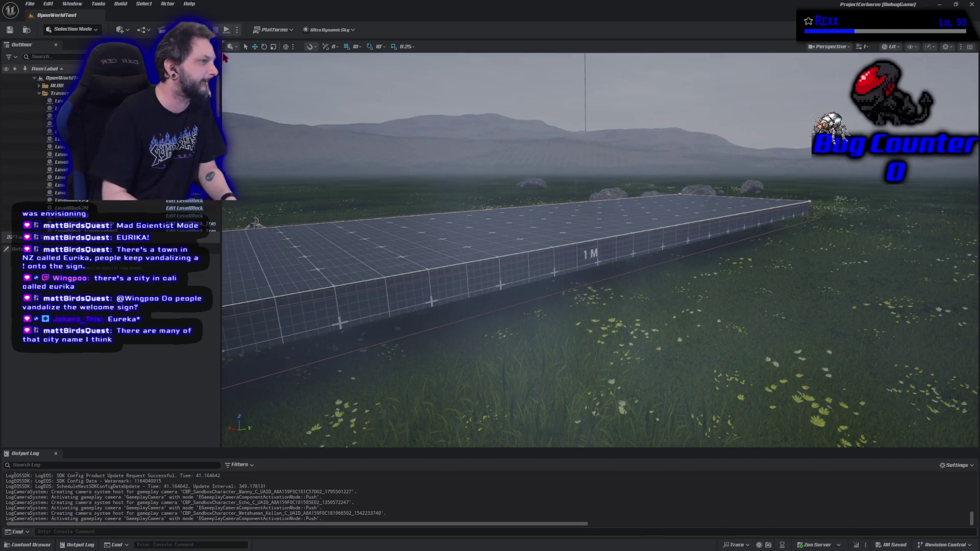
{"action": "left_click", "coordinate": [227, 30]}
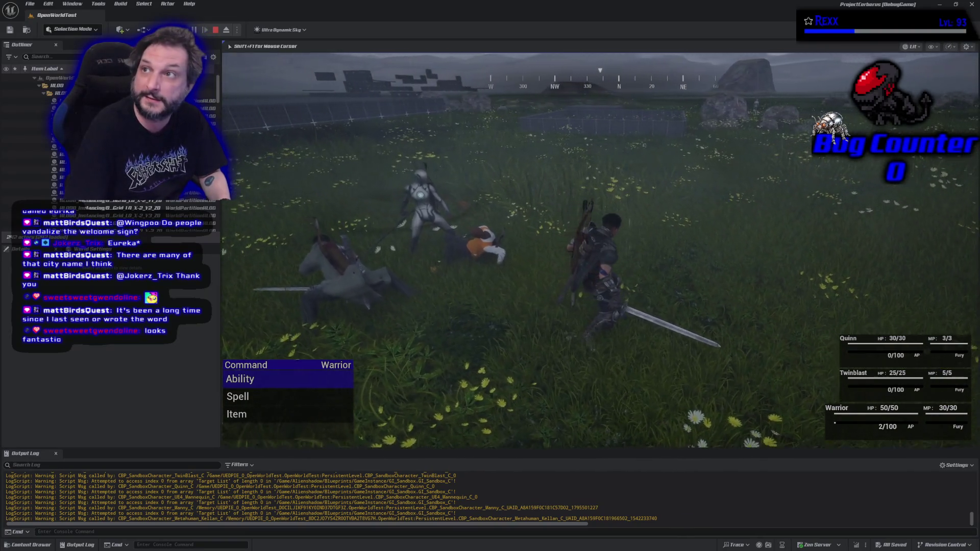
- Move the Warrior's command menu selection to Spell
{"action": "key", "text": "Up"}
{"action": "key", "text": "Up"}
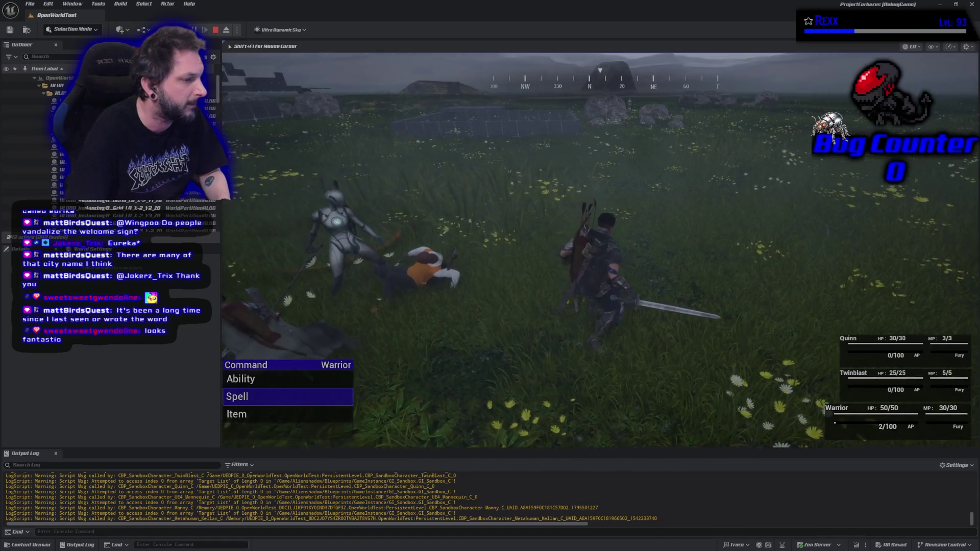
- Cast Fireball from the Warrior's spell list, then stop and restart the play session with Alt+P
{"action": "key", "text": "Return"}
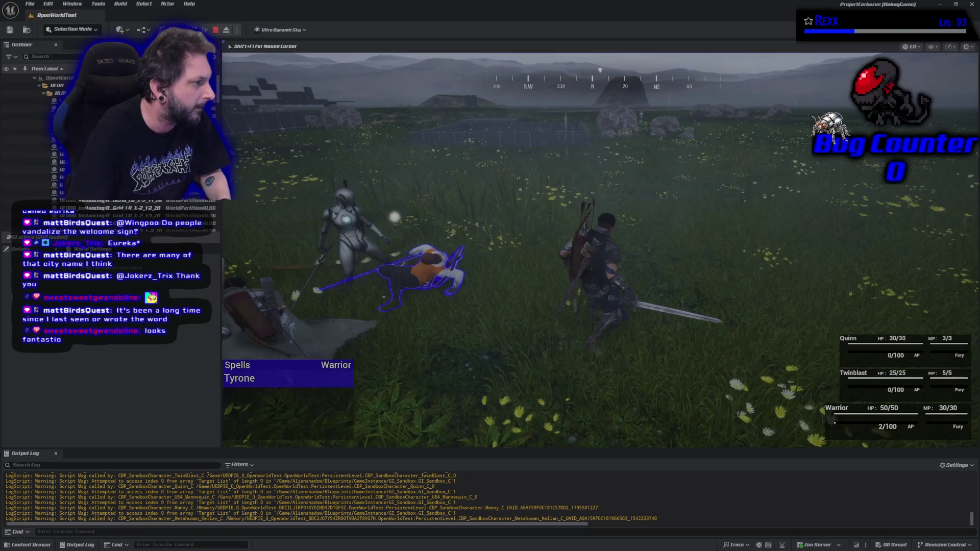
{"action": "key", "text": "Return"}
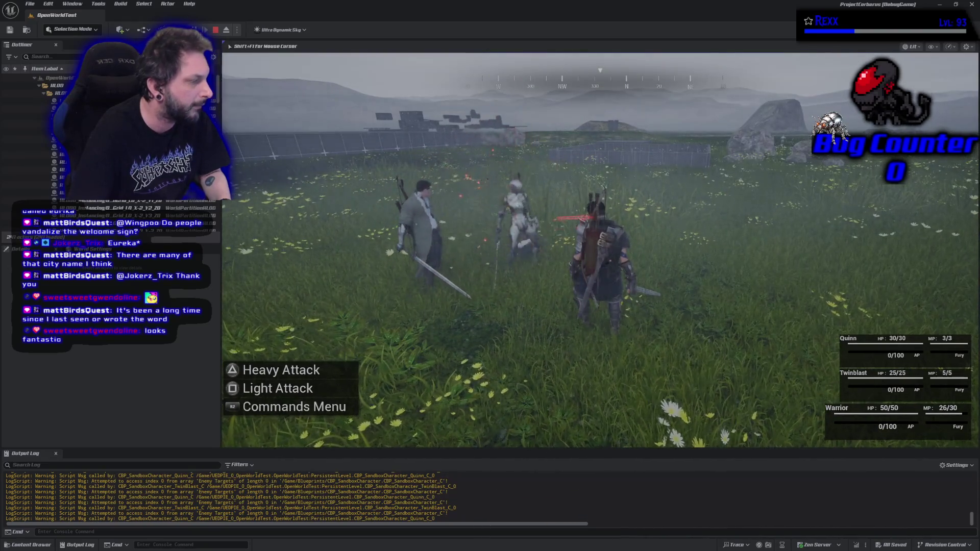
{"action": "key", "text": "Escape"}
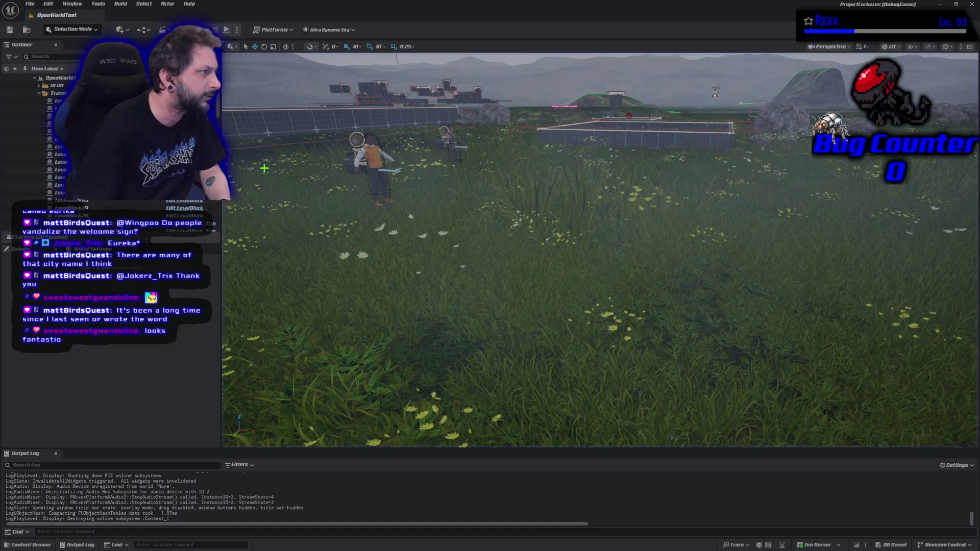
{"action": "key", "text": "alt+p"}
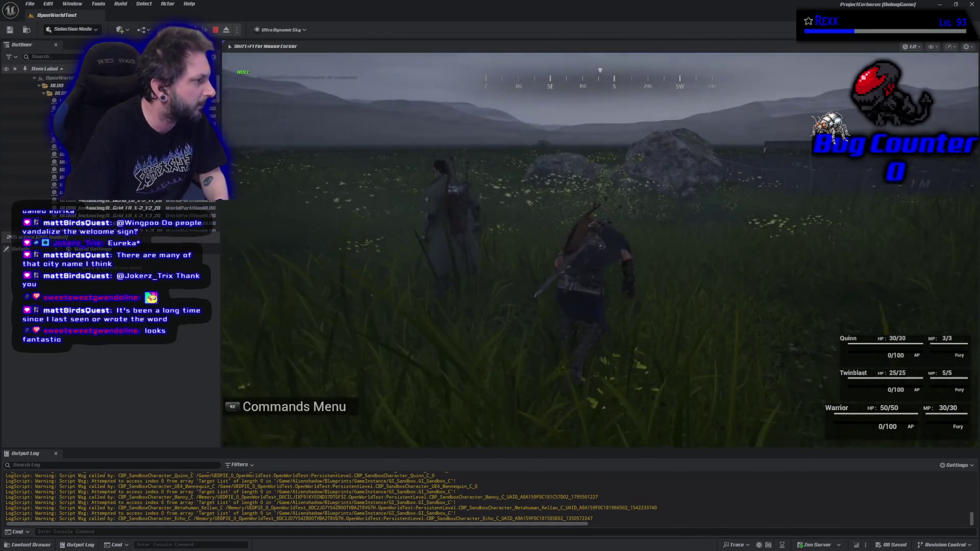
{"action": "key", "text": "w"}
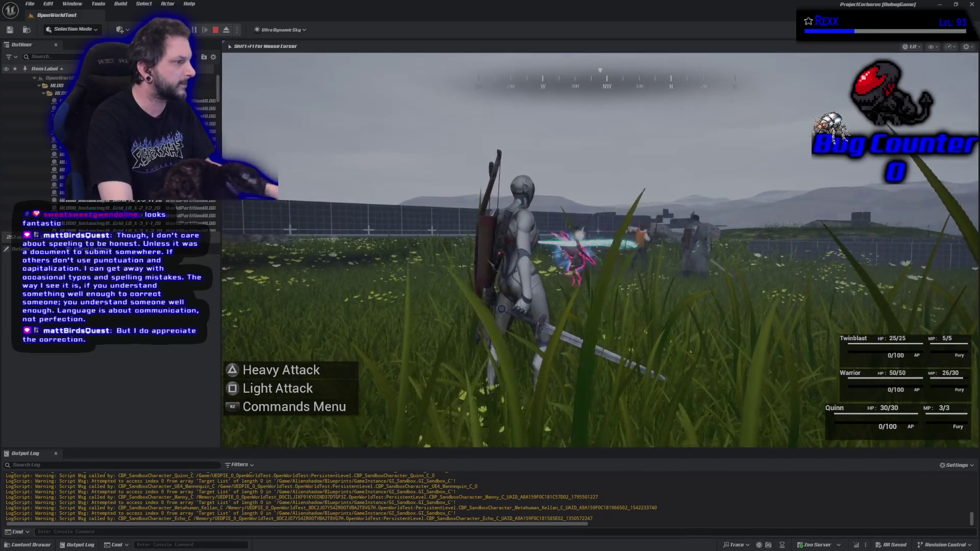
{"action": "key", "text": "Escape"}
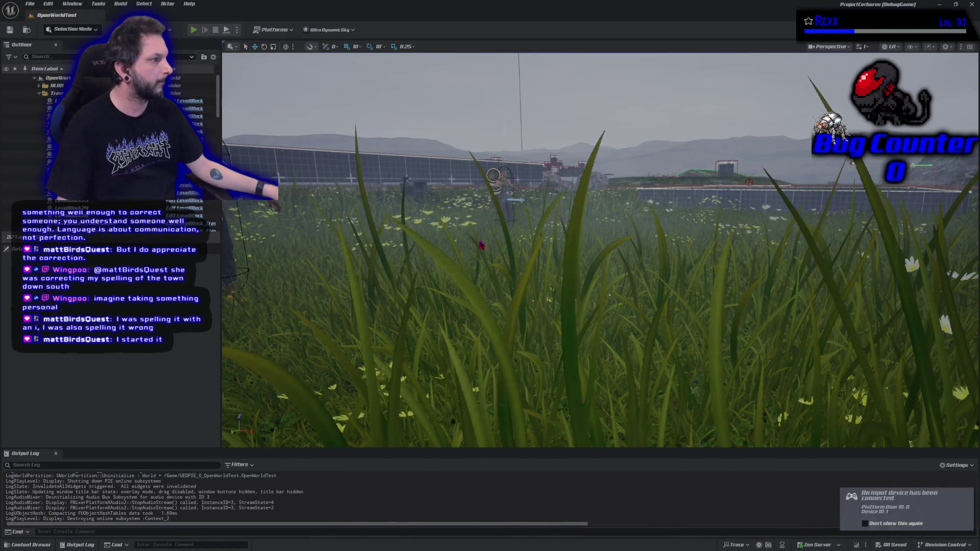
{"action": "left_click", "coordinate": [193, 30]}
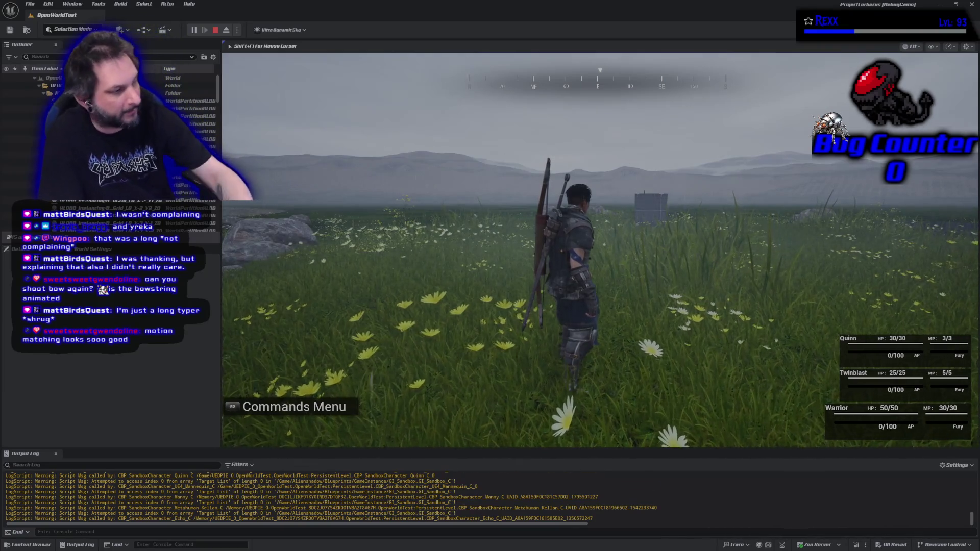
{"action": "key", "text": "Escape"}
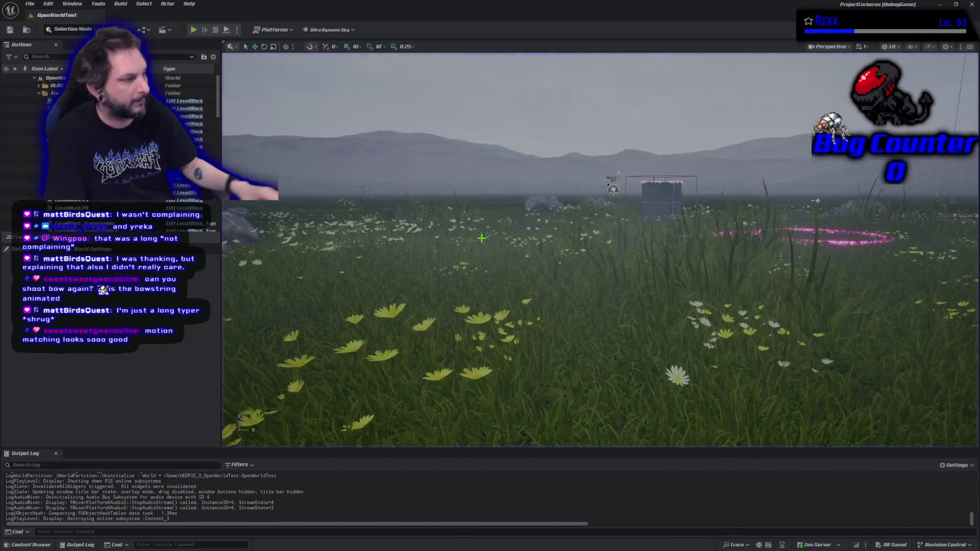
- Fly the viewport camera up and around to overlook the level's grid blocks
{"action": "key", "text": "e"}
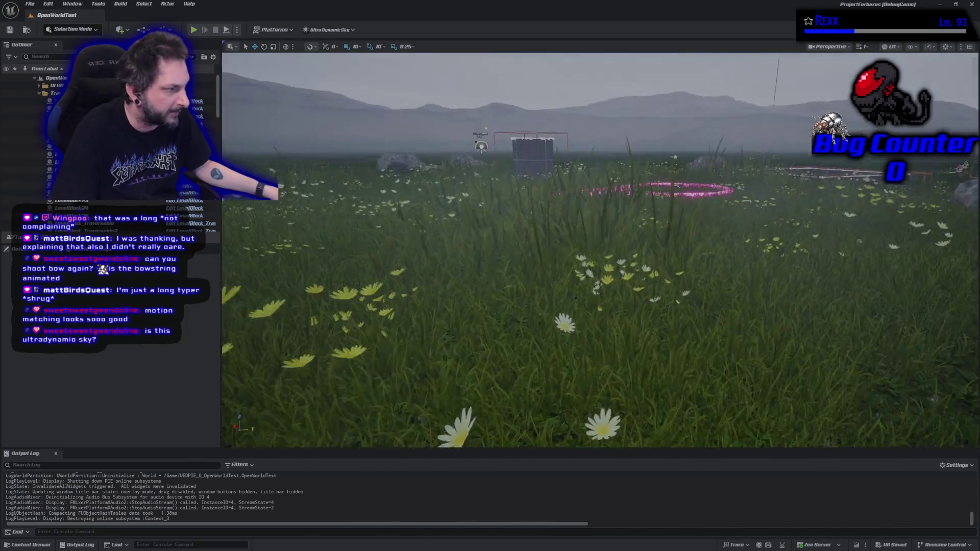
{"action": "key", "text": "e"}
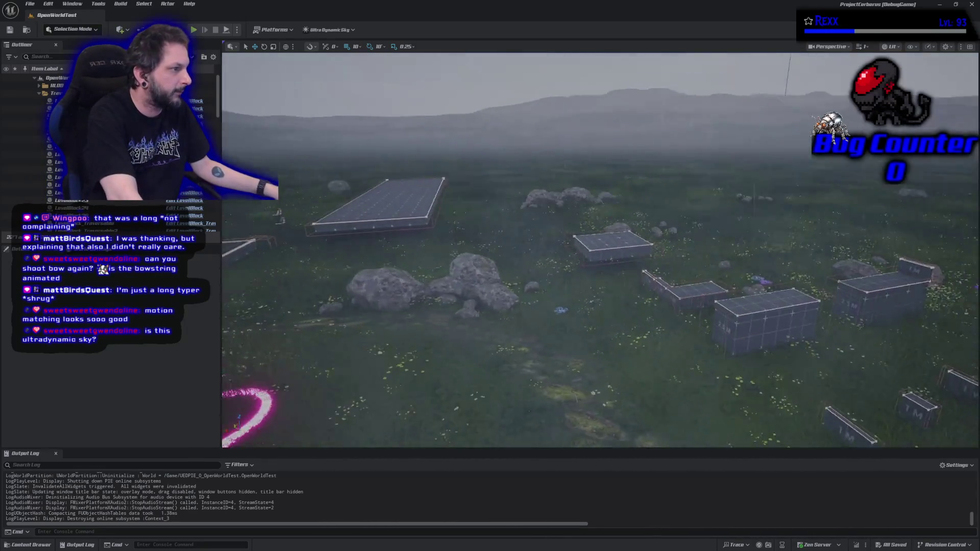
{"action": "key", "text": "w"}
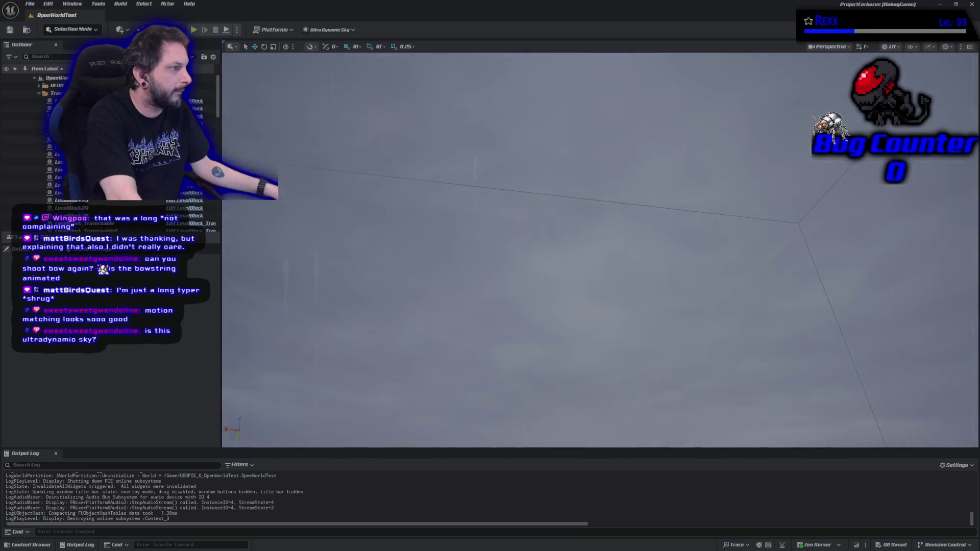
{"action": "key", "text": "q"}
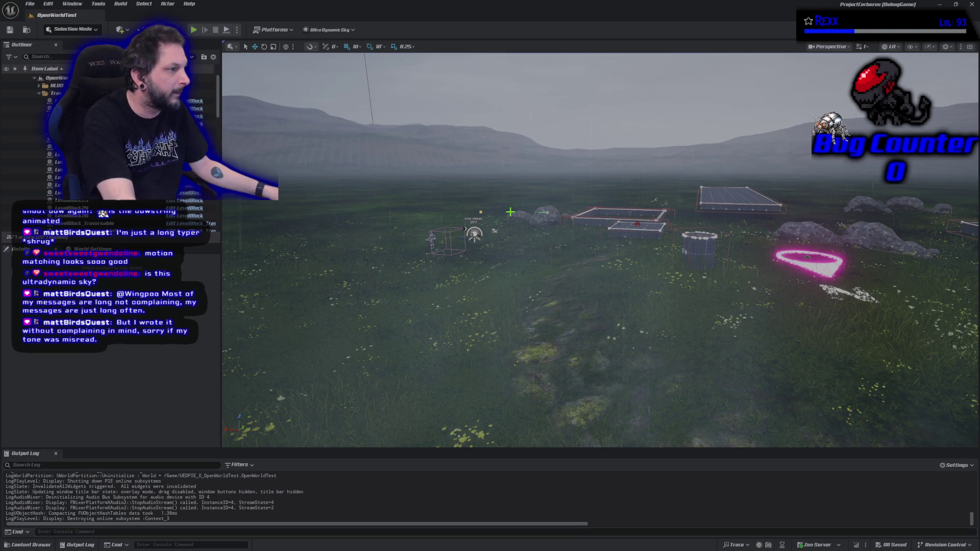
{"action": "key", "text": "f"}
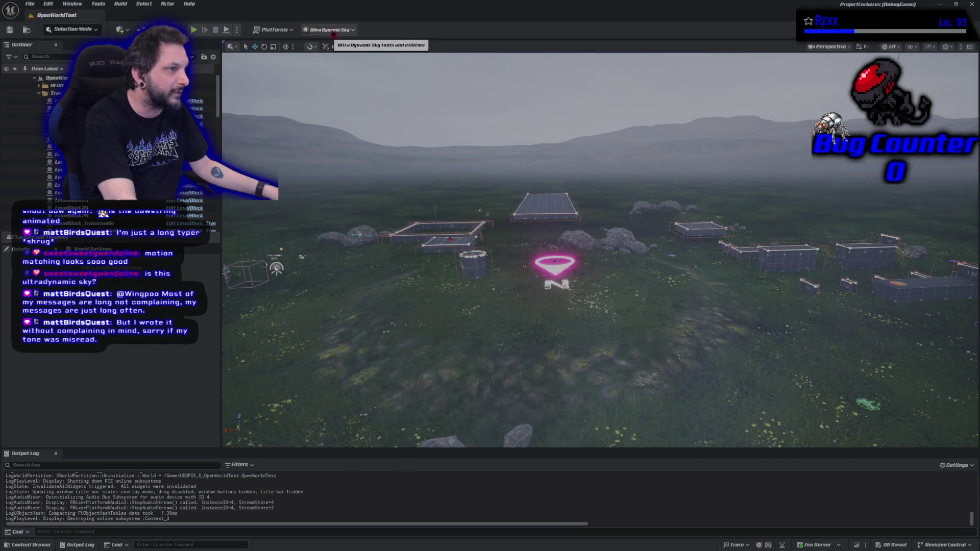
- Check the Ultra Dynamic Sky options, fly the camera to the road and ramp, then close the editor
{"action": "left_click", "coordinate": [352, 31]}
{"action": "left_click", "coordinate": [353, 32]}
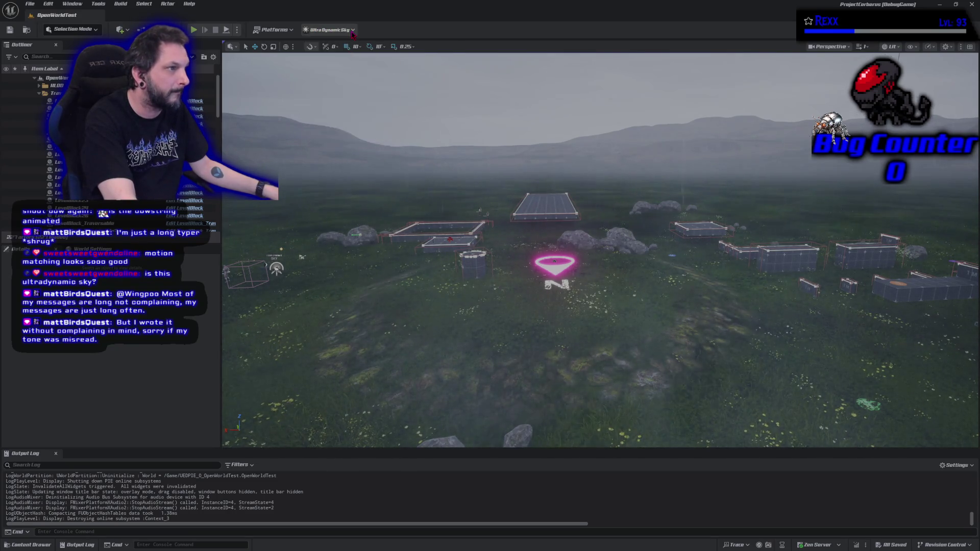
{"action": "left_click_drag", "start_coordinate": [599, 254], "coordinate": [510, 240]}
{"action": "left_click_drag", "start_coordinate": [968, 315], "coordinate": [848, 312]}
{"action": "left_click", "coordinate": [973, 4]}
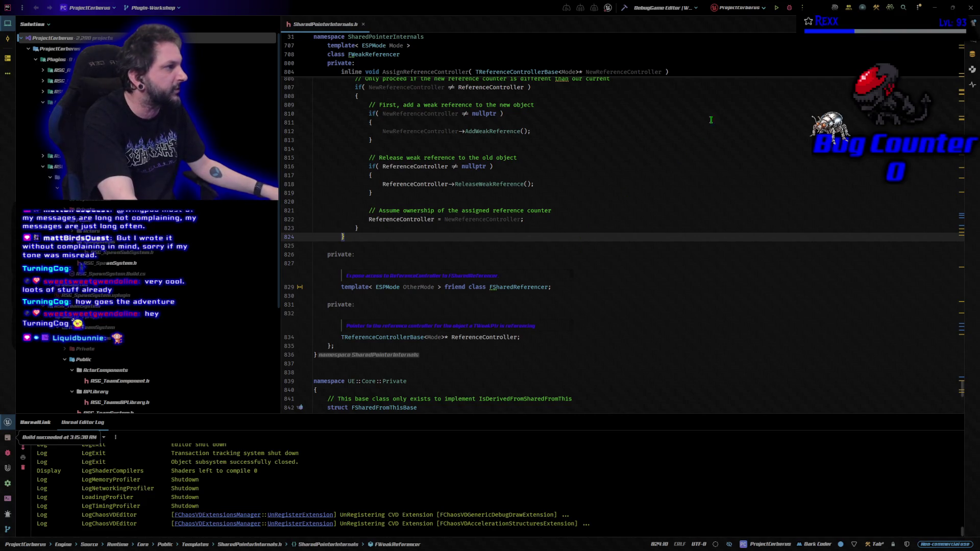
- Rebuild the code and relaunch Unreal Editor from Rider's Run/Debug button
{"action": "left_click", "coordinate": [790, 8]}
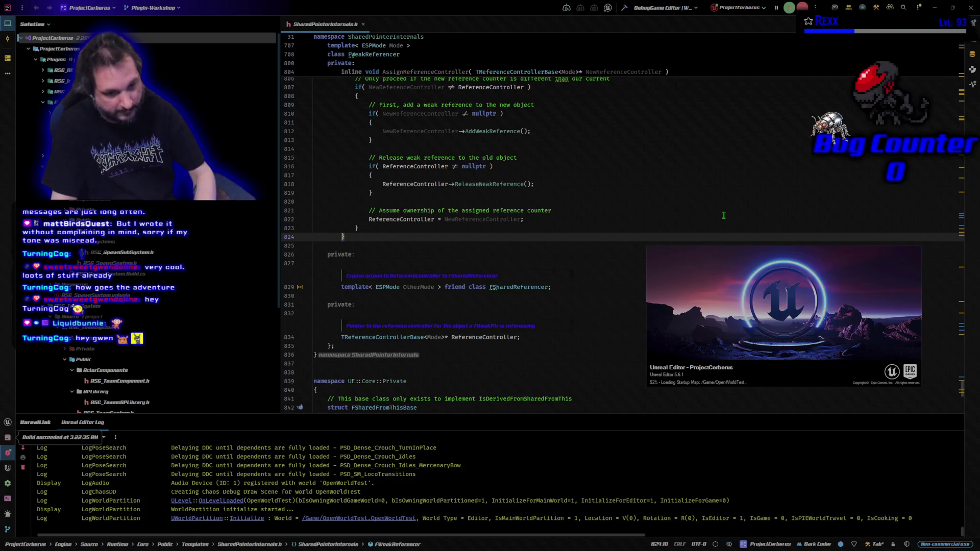
{"action": "left_click_drag", "start_coordinate": [745, 286], "coordinate": [747, 285]}
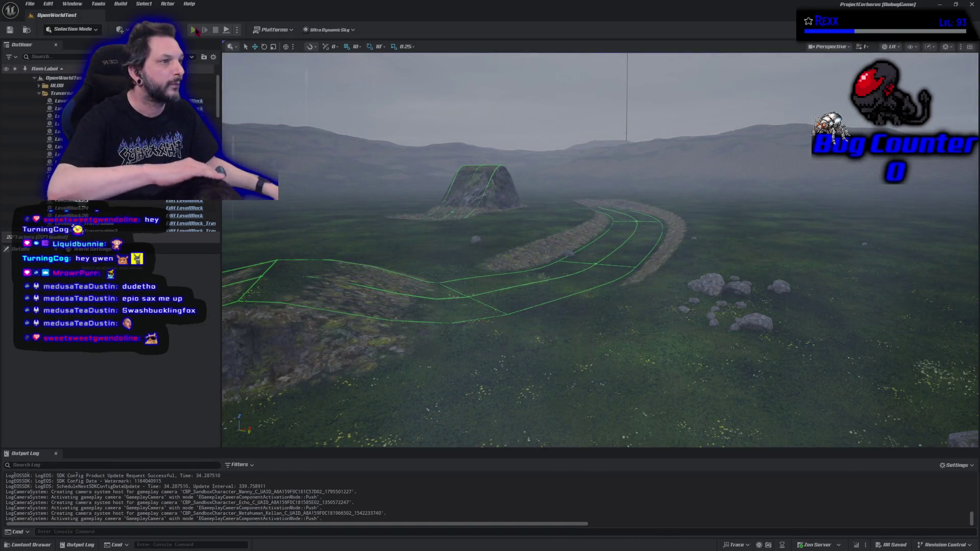
- Start a Play-in-Editor session of the OpenWorldTest level
{"action": "left_click", "coordinate": [195, 30]}
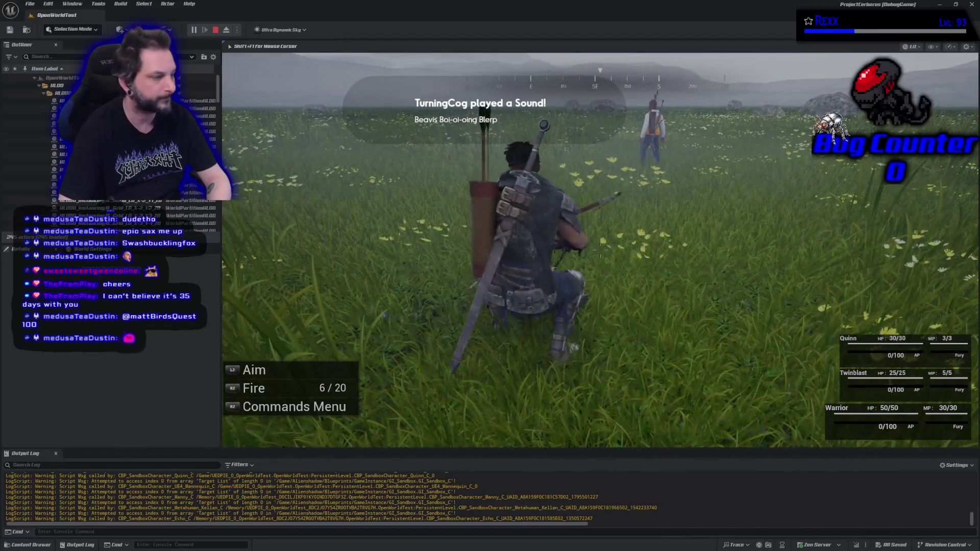
- Pause the running game with Pause Break
{"action": "key", "text": "Pause"}
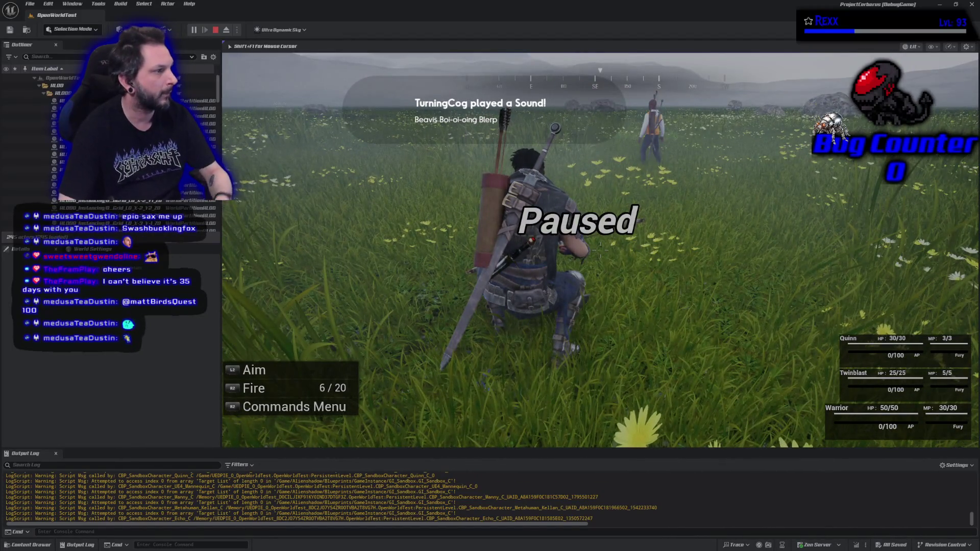
- Glance at Rider, then return to the paused game and resume it
{"action": "key", "text": "alt+Tab"}
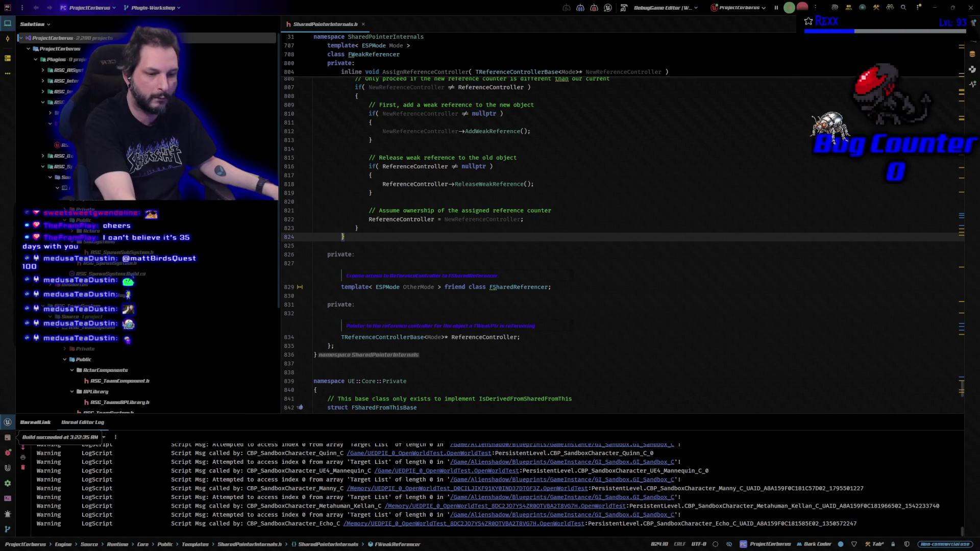
{"action": "key", "text": "alt+Tab"}
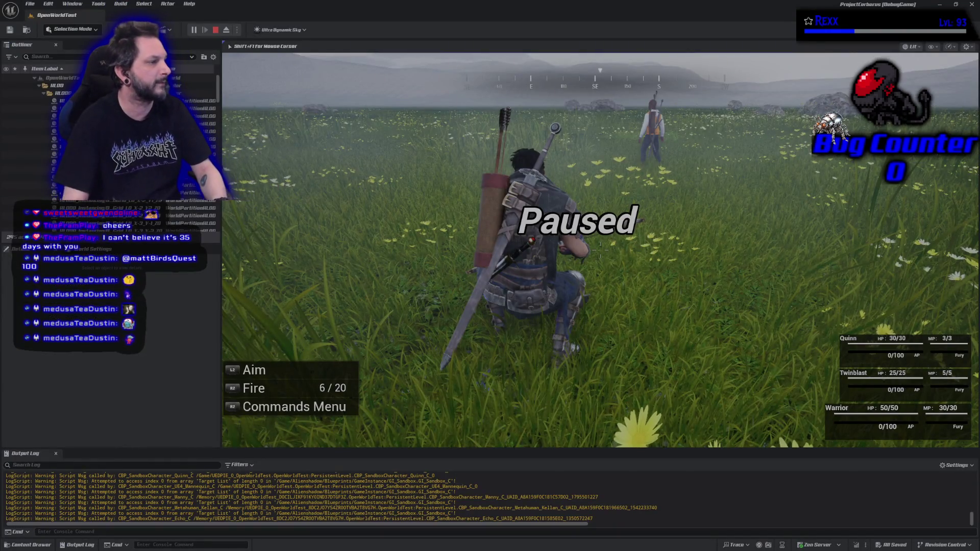
{"action": "key", "text": "Escape"}
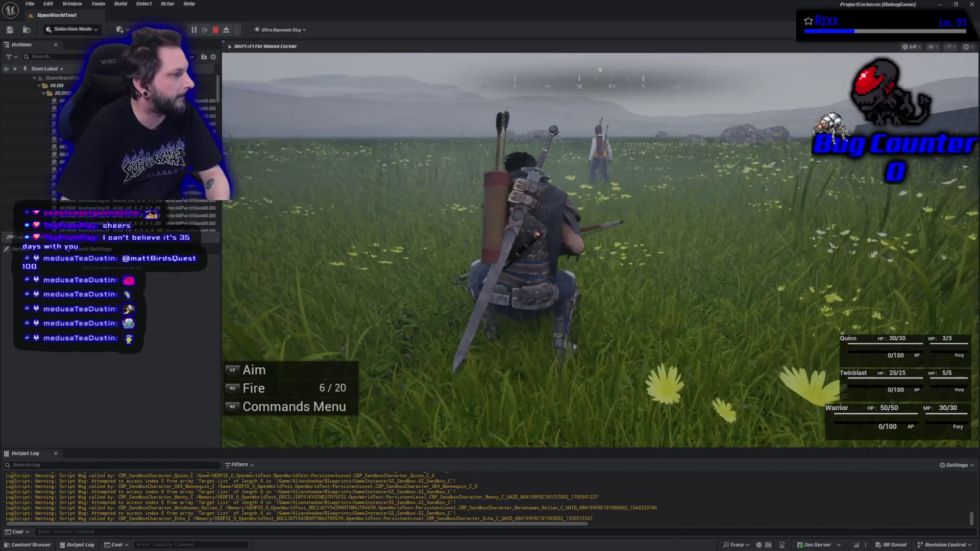
- Aim and fire an arrow at the target, swing the sword, then browse the Warrior's command menu
{"action": "right_click", "coordinate": [601, 250]}
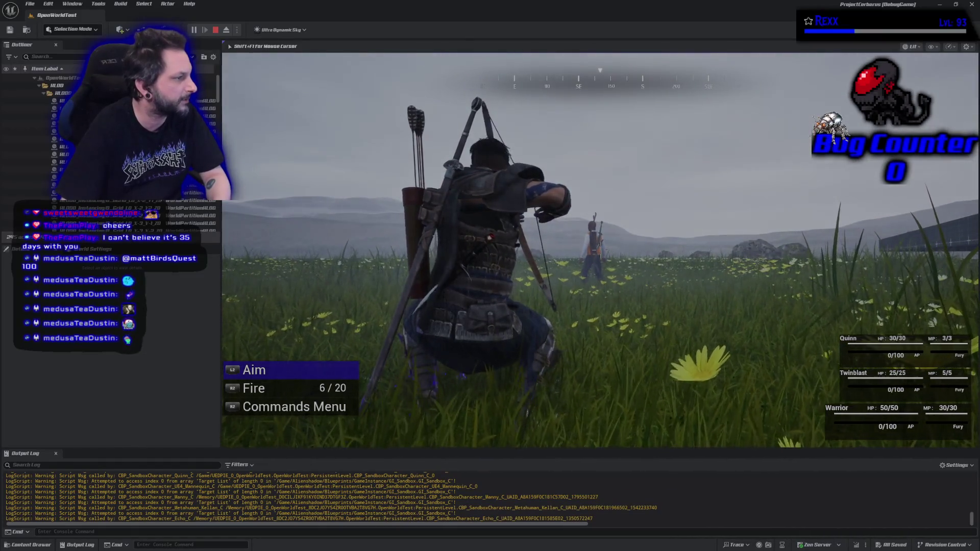
{"action": "left_click", "coordinate": [601, 250]}
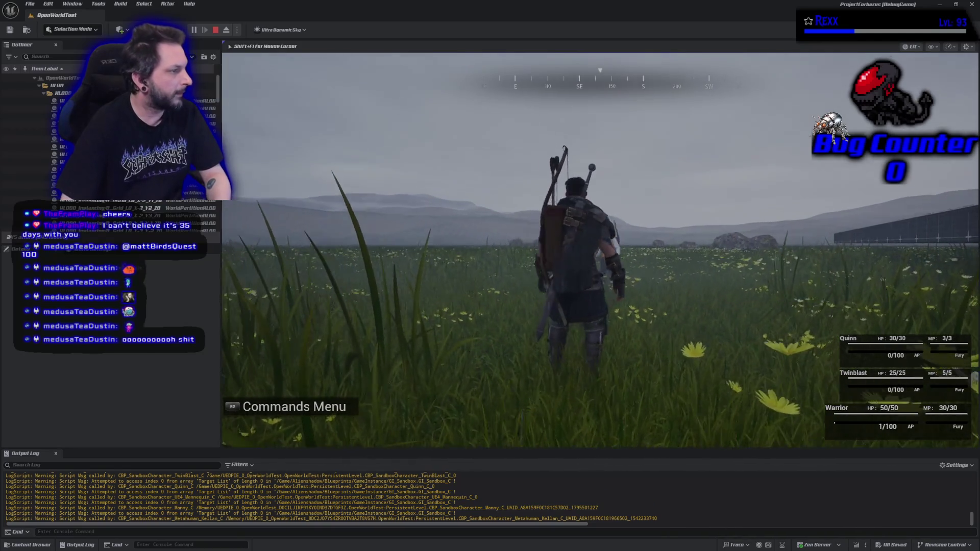
{"action": "left_click", "coordinate": [601, 250]}
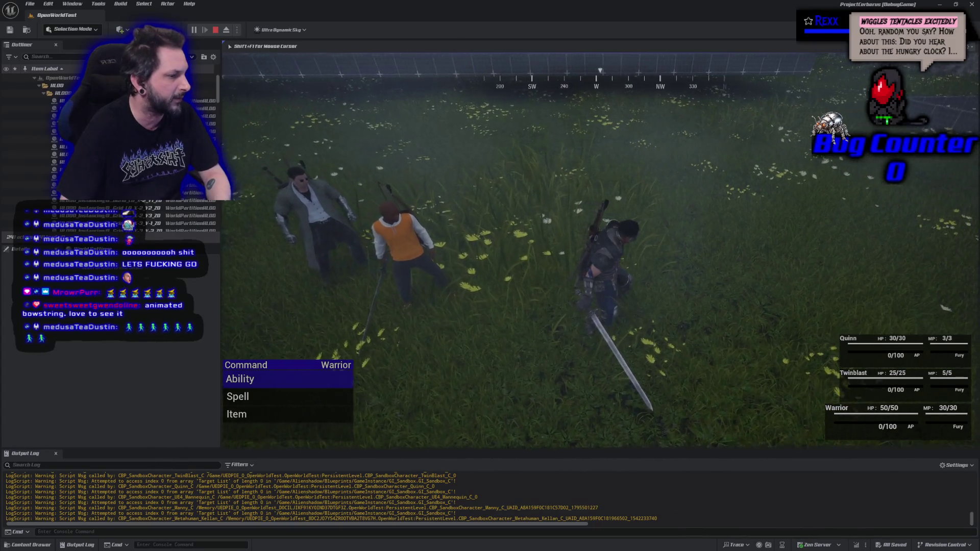
{"action": "key", "text": "Down"}
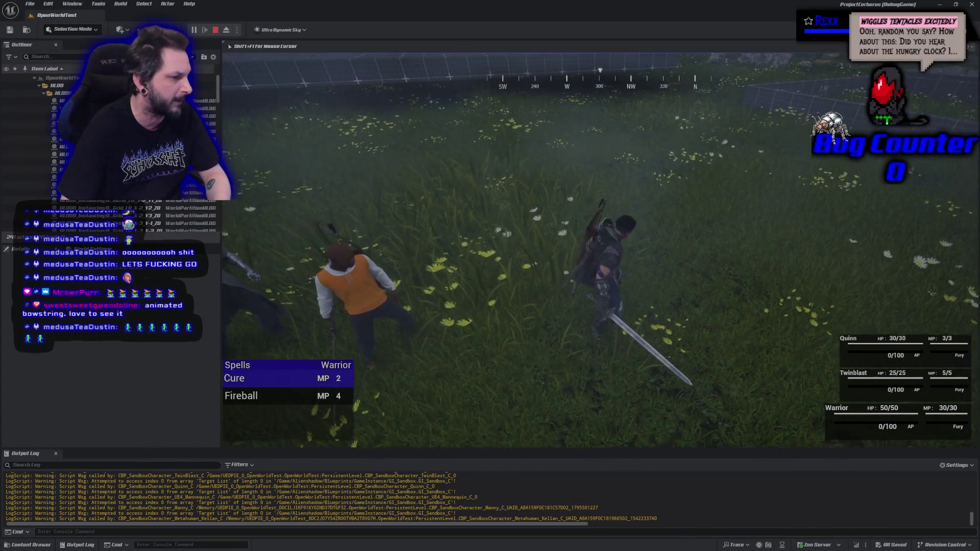
- Cast Fireball on a target for 20 damage, then stop the play session
{"action": "key", "text": "Return"}
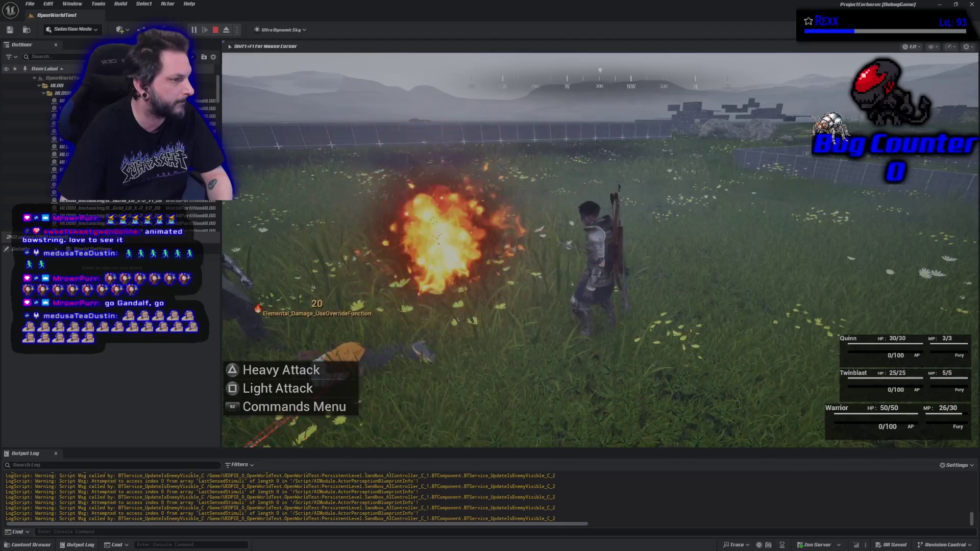
{"action": "key", "text": "Escape"}
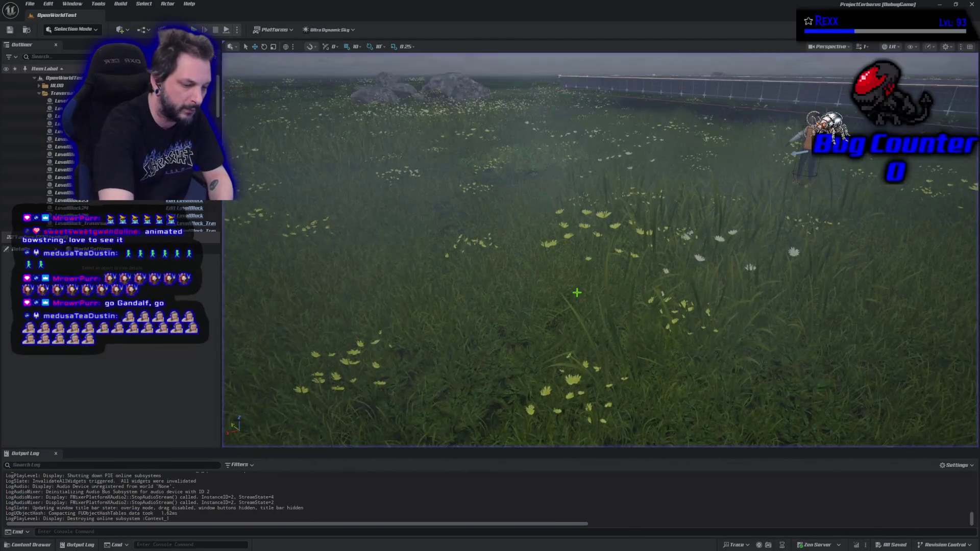
- Replay the level, aim the bow and walk through the grass, then end PIE and look down over the meadow
{"action": "key", "text": "alt+p"}
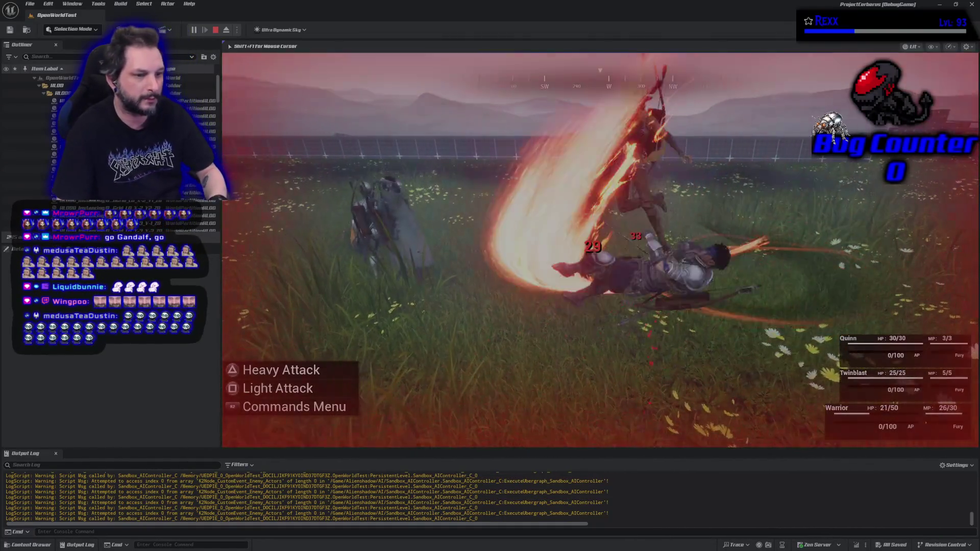
{"action": "key", "text": "Escape"}
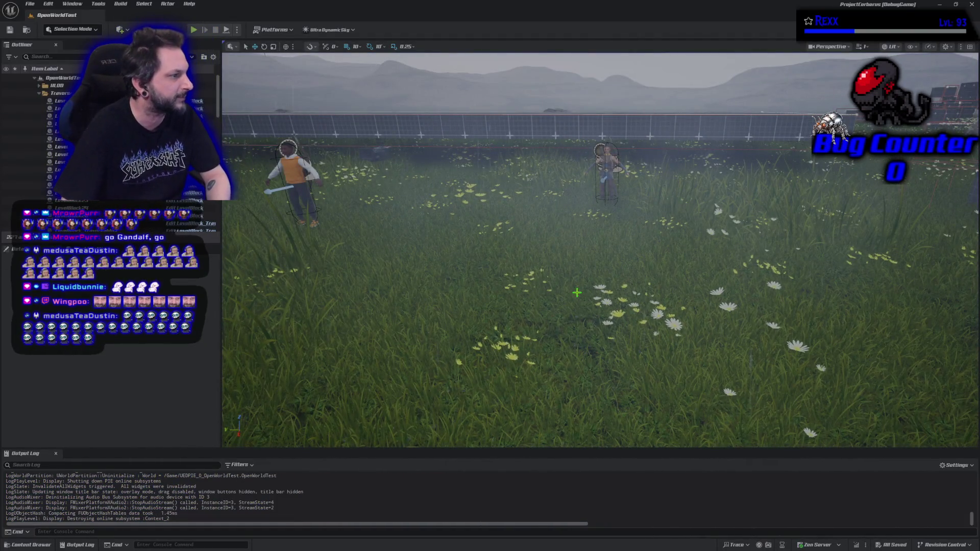
{"action": "key", "text": "alt+p"}
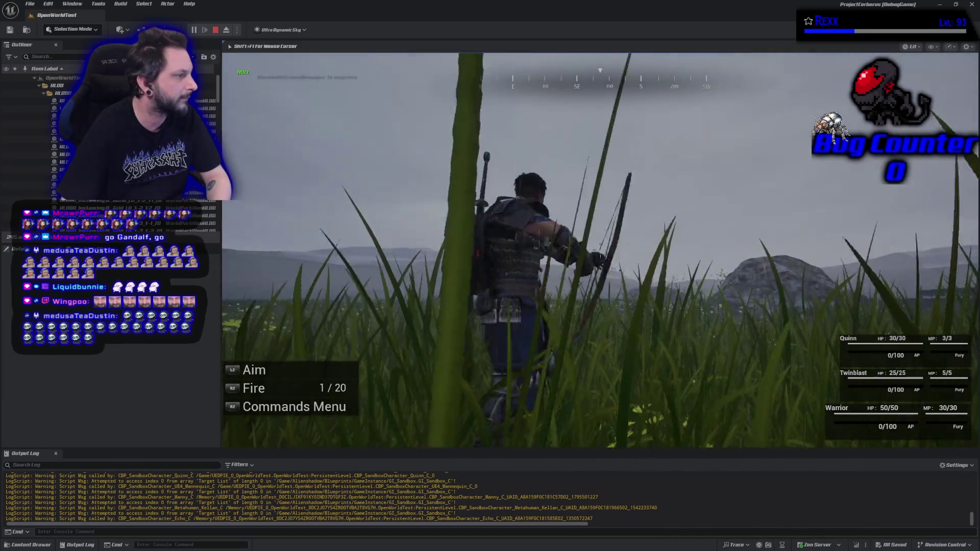
{"action": "right_click", "coordinate": [600, 249]}
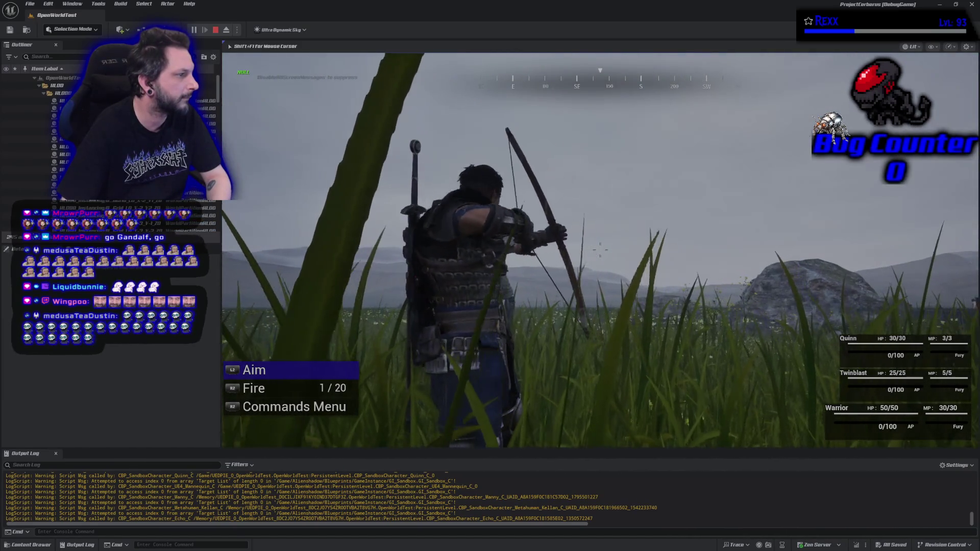
{"action": "key", "text": "w"}
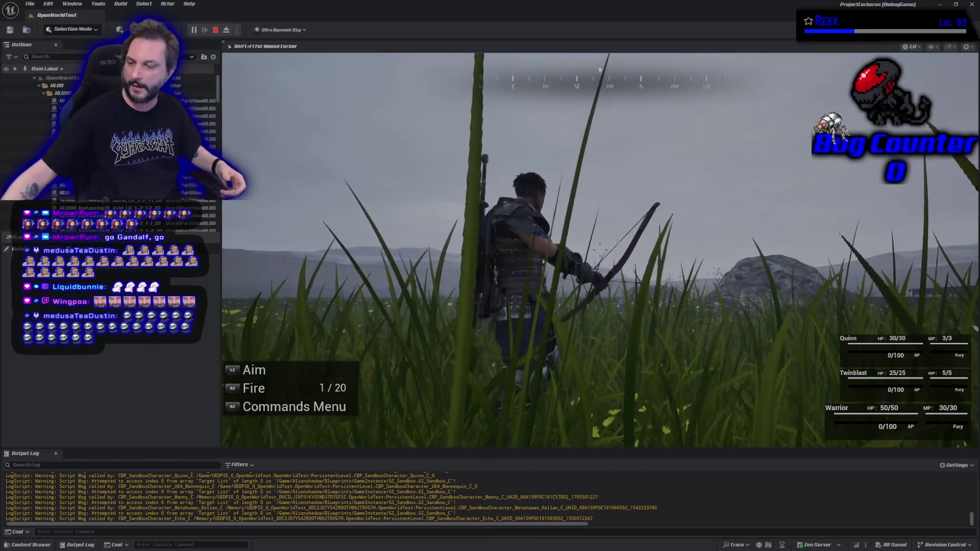
{"action": "key", "text": "Escape"}
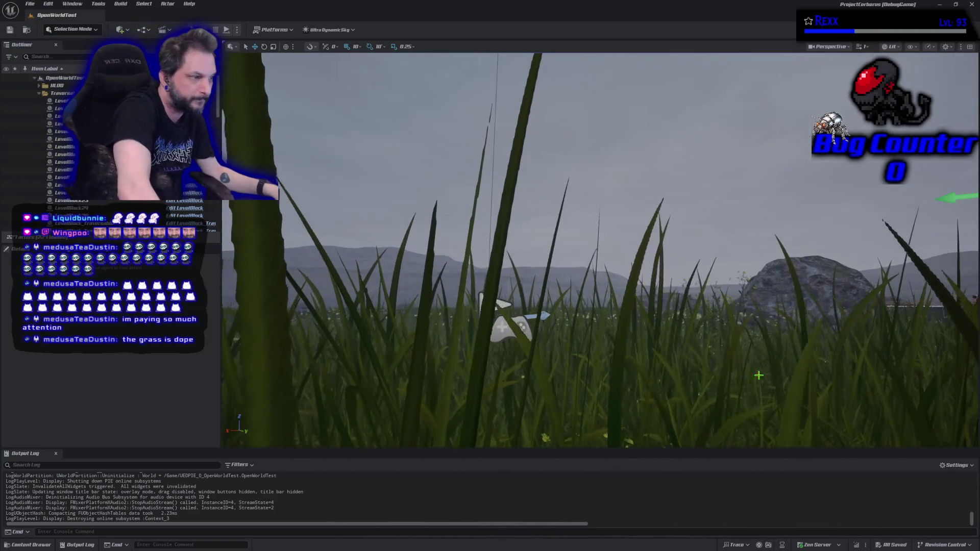
{"action": "left_click_drag", "start_coordinate": [659, 303], "coordinate": [659, 372]}
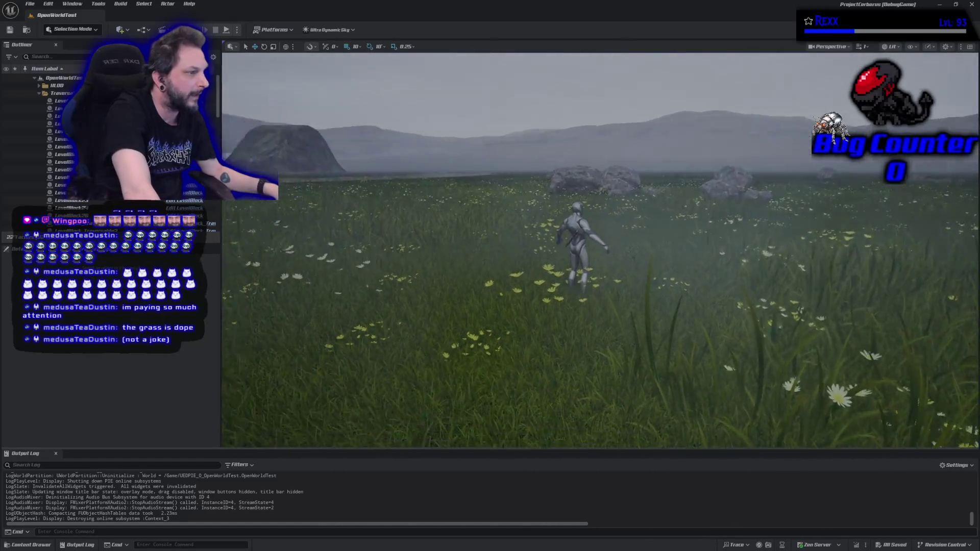
- Turn the view left across the daisy-strewn meadow toward the distant rocks and hills
{"action": "left_click_drag", "start_coordinate": [660, 373], "coordinate": [613, 357]}
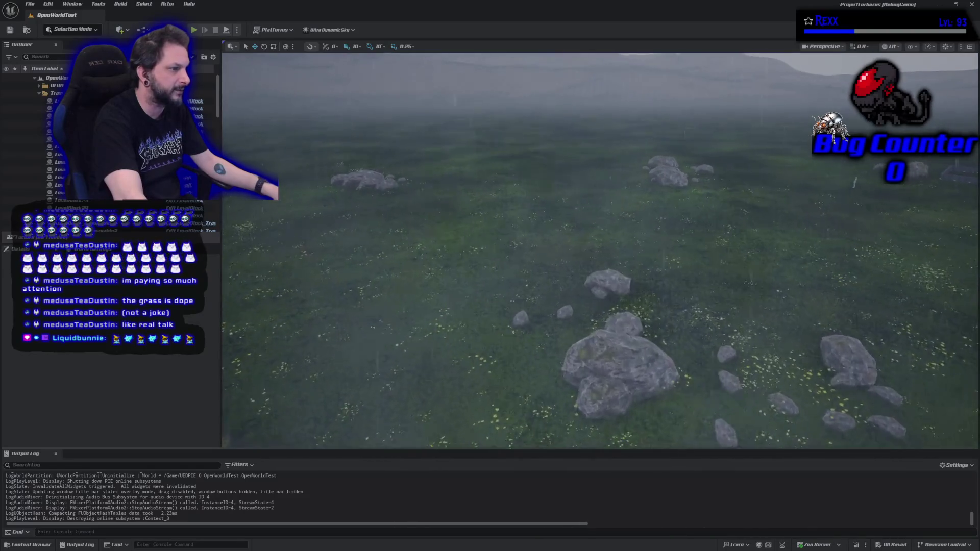
- Fly toward the hills and select the grey landscape streaming proxy on the mountainside
{"action": "left_click_drag", "start_coordinate": [600, 251], "coordinate": [600, 229]}
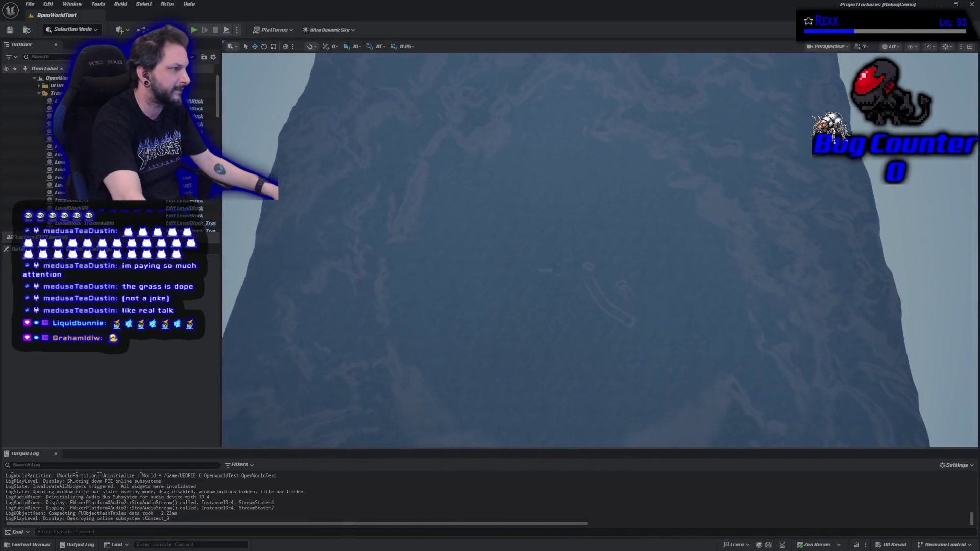
{"action": "left_click_drag", "start_coordinate": [600, 230], "coordinate": [600, 186]}
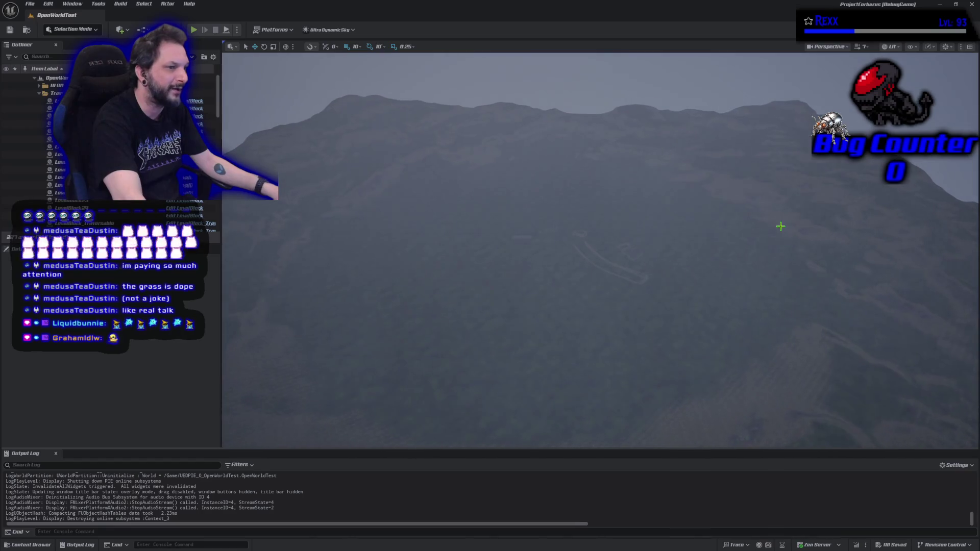
{"action": "left_click", "coordinate": [591, 287]}
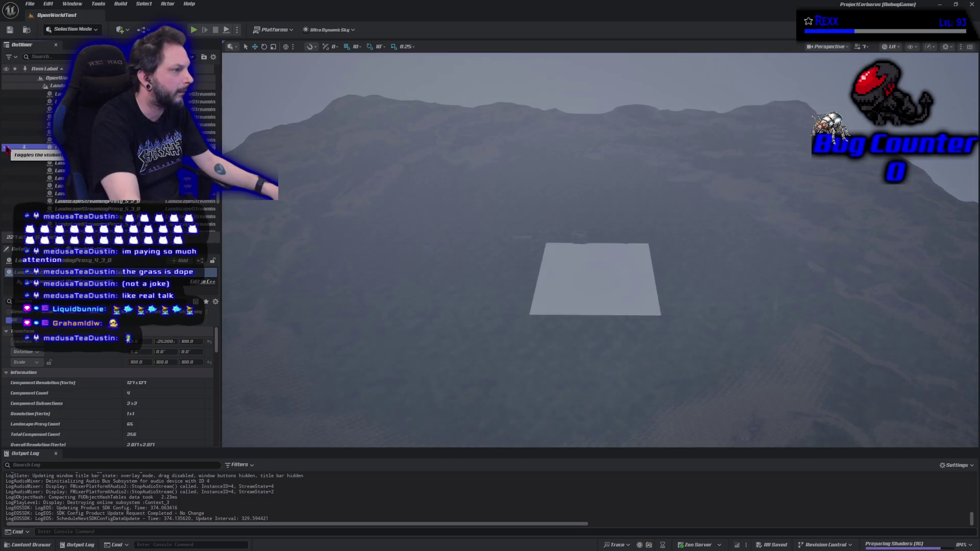
{"action": "mouse_move", "coordinate": [271, 217]}
{"action": "left_mouse_down"}
{"action": "mouse_move", "coordinate": [271, 266]}
{"action": "mouse_move", "coordinate": [272, 209]}
{"action": "mouse_move", "coordinate": [271, 266]}
{"action": "mouse_move", "coordinate": [394, 238]}
{"action": "left_mouse_up"}
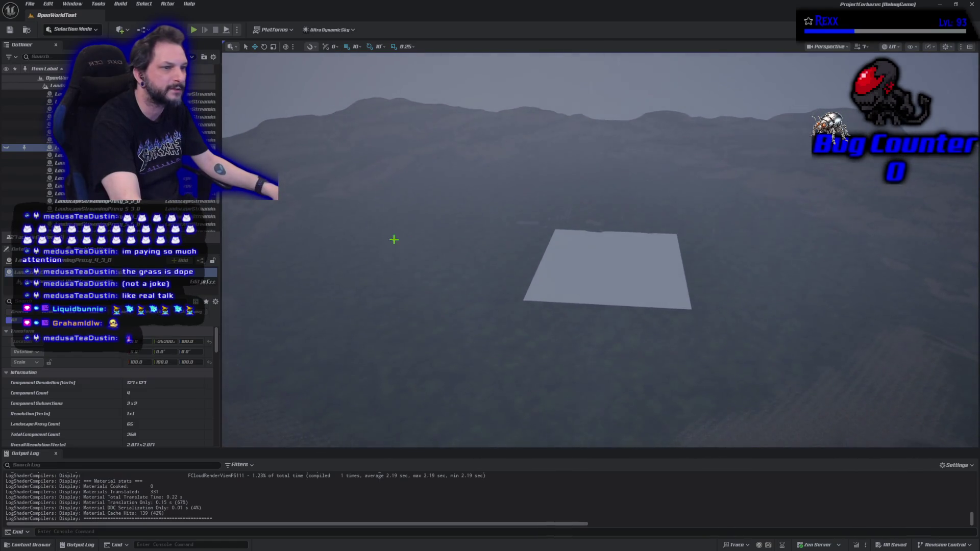
- Hide the landscape streaming proxy from the Outliner, back the camera away, and start a new PIE test
{"action": "left_click", "coordinate": [6, 148]}
{"action": "left_click_drag", "start_coordinate": [520, 264], "coordinate": [521, 286]}
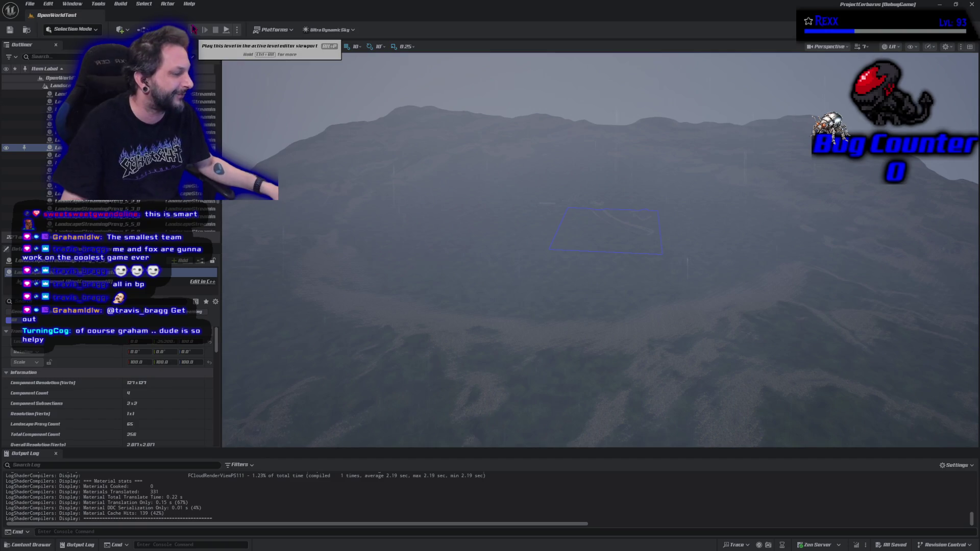
{"action": "left_click", "coordinate": [194, 30]}
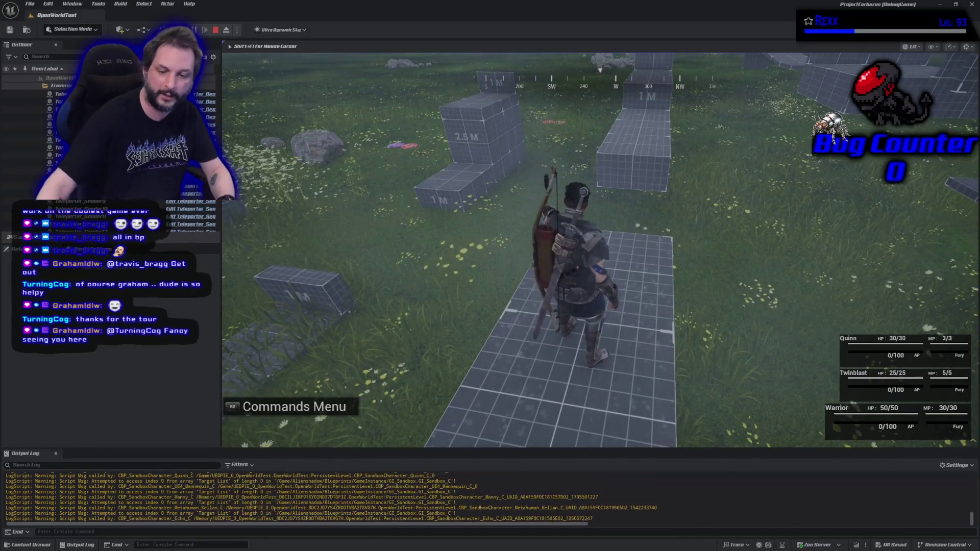
{"action": "key", "text": "Escape"}
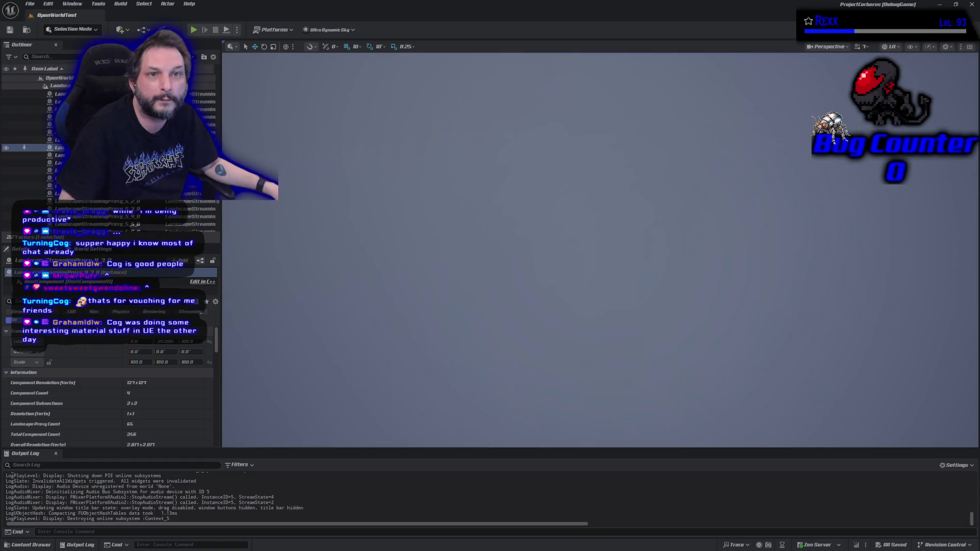
{"action": "key", "text": "alt+Tab"}
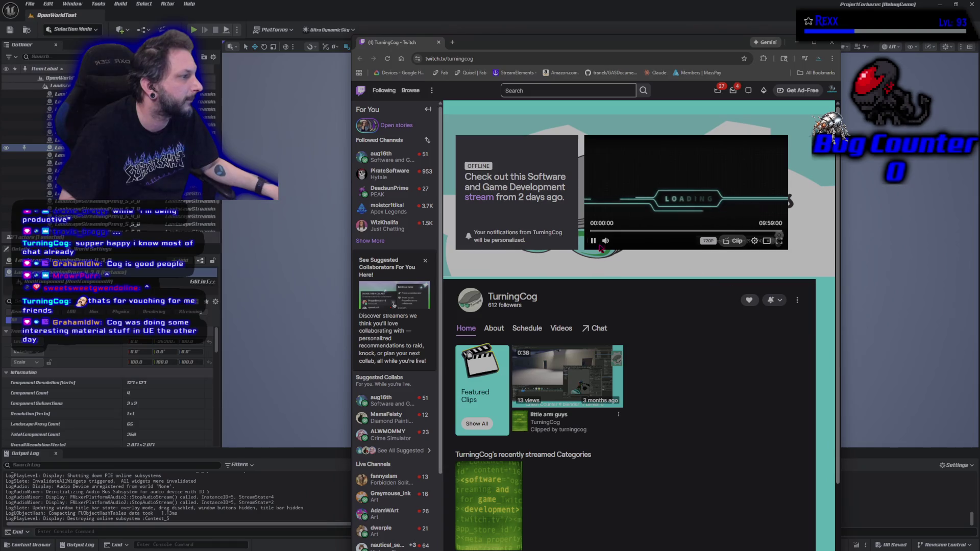
{"action": "scroll", "coordinate": [668, 339], "scroll_direction": "down", "scroll_amount": 1}
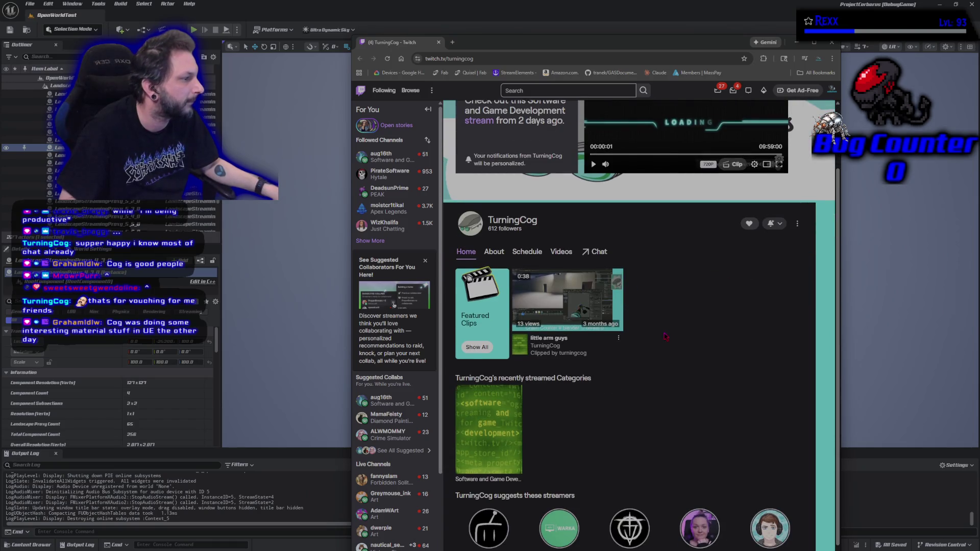
{"action": "left_click", "coordinate": [560, 306]}
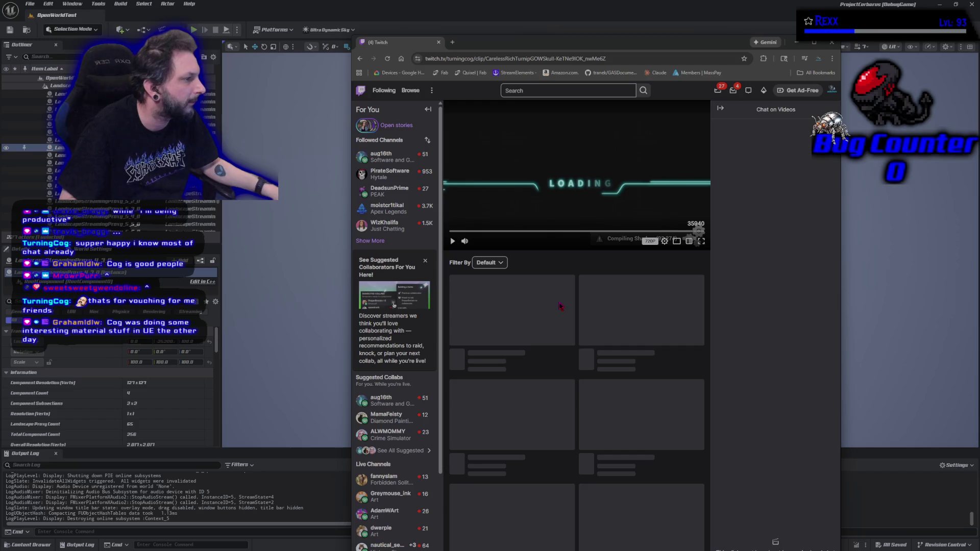
{"action": "left_click", "coordinate": [703, 242]}
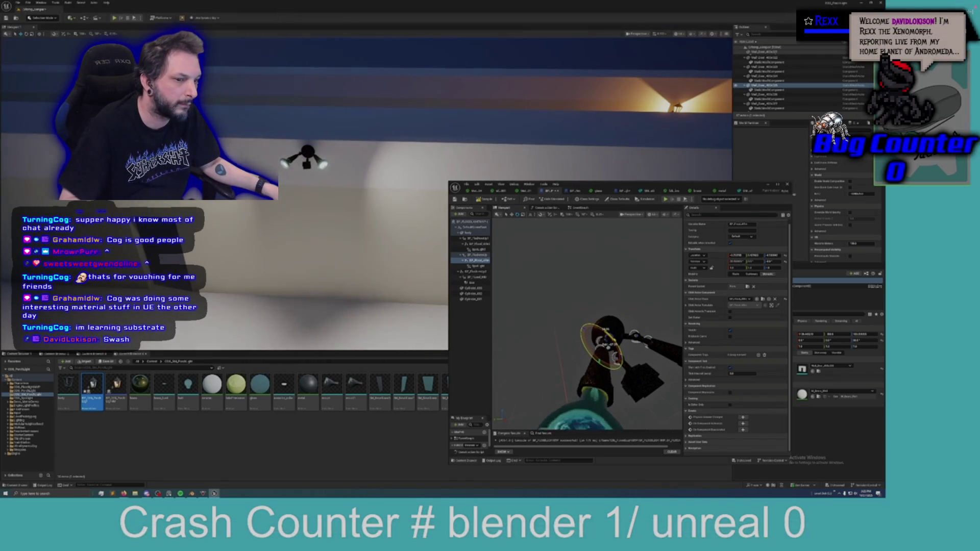
{"action": "mouse_move", "coordinate": [271, 350]}
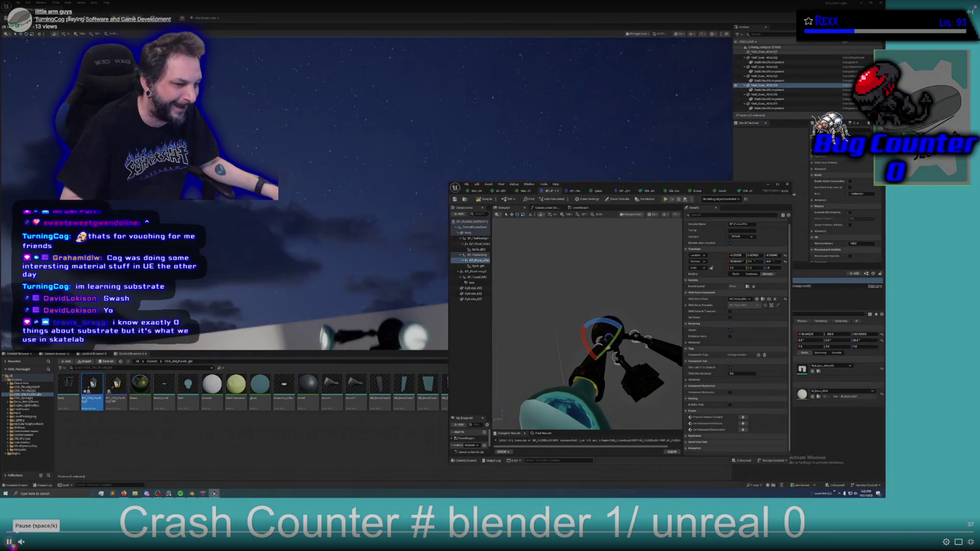
{"action": "left_click", "coordinate": [10, 542]}
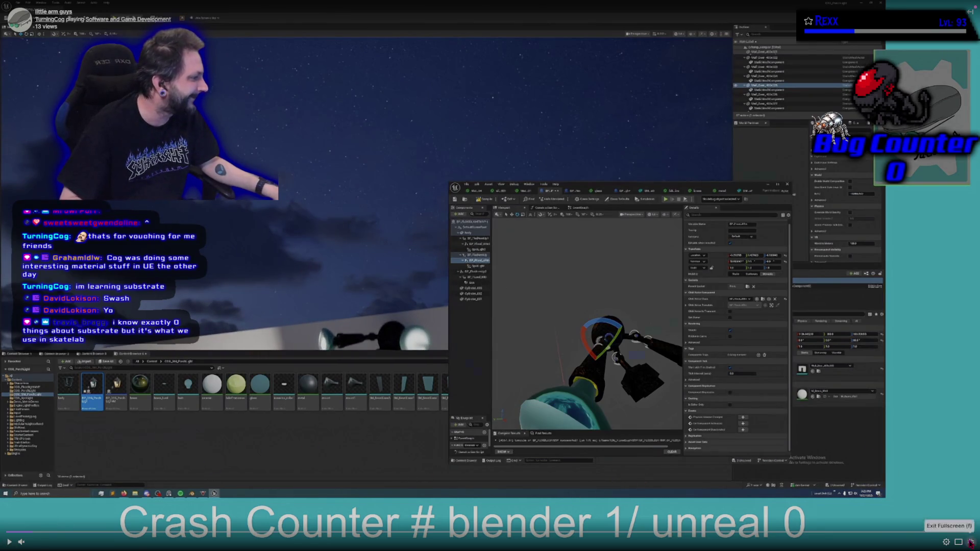
{"action": "left_click", "coordinate": [972, 542]}
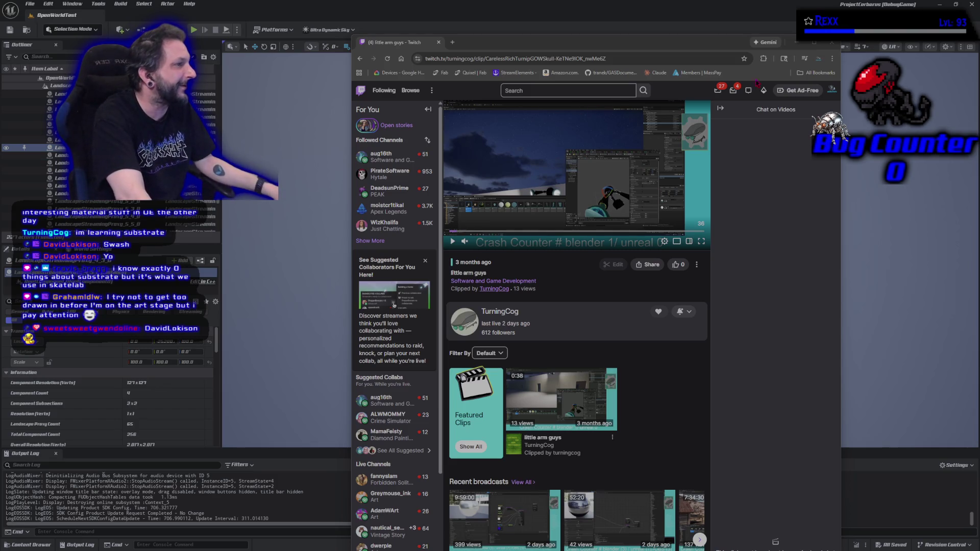
{"action": "left_click", "coordinate": [829, 43]}
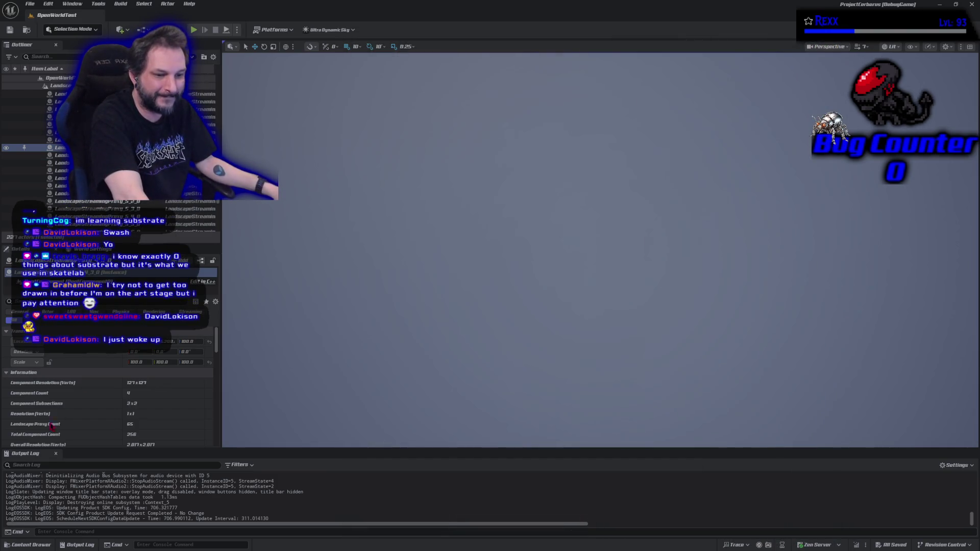
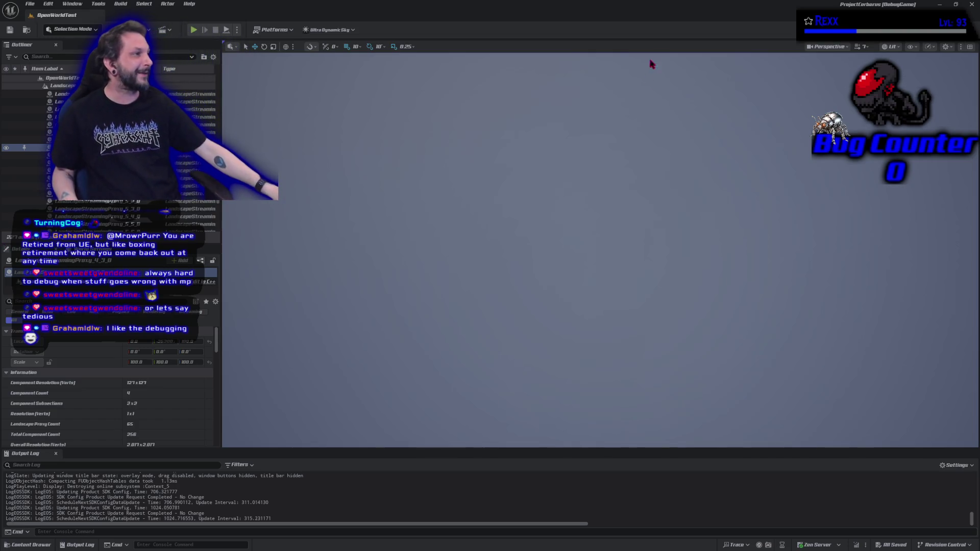
- Close the Unreal Editor, leaving Rider showing SharedPointerInternals.h
{"action": "left_click", "coordinate": [972, 5]}
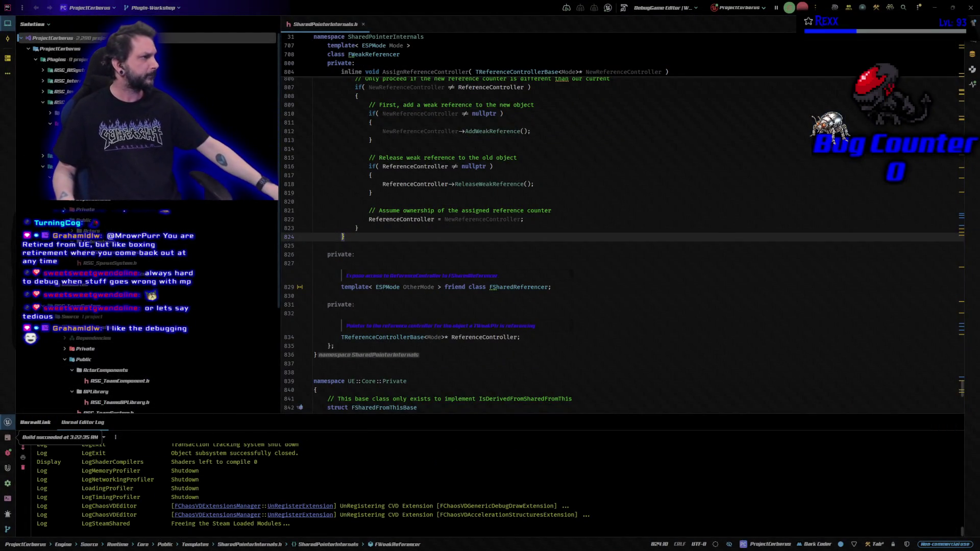
- Close the ProjectCerberus Rider window and switch over to the Udemy course page
{"action": "left_click", "coordinate": [971, 7]}
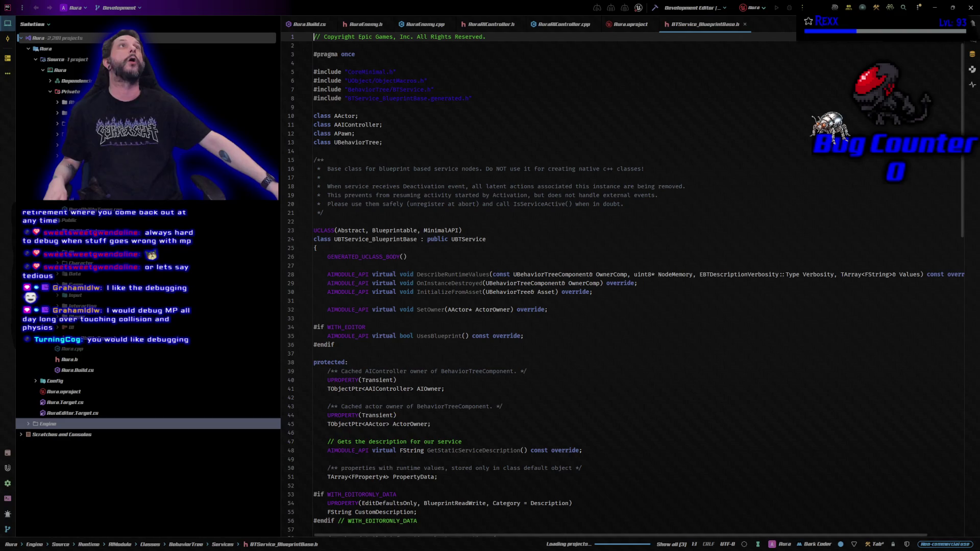
{"action": "key", "text": "alt+Tab"}
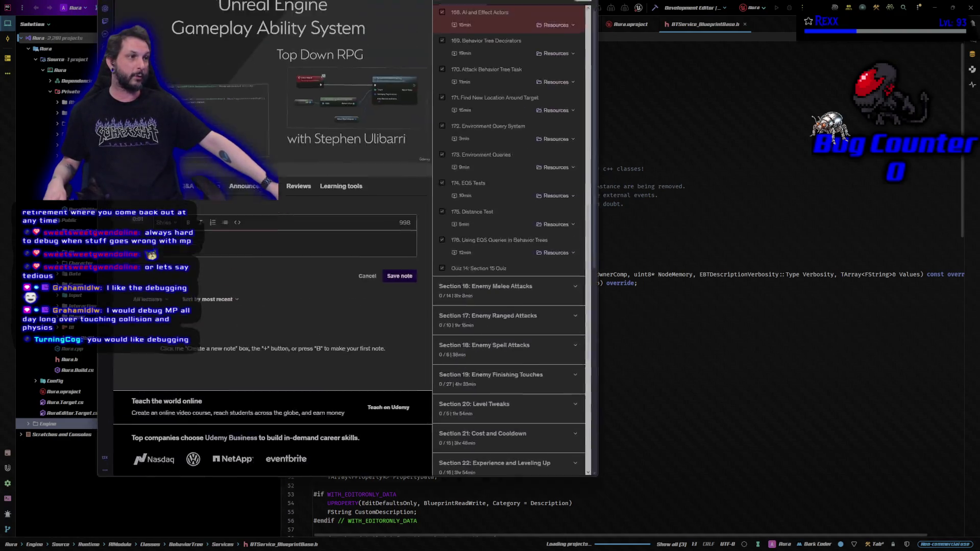
- Maximize the Udemy course window, check the Enemy AI lectures up to 176, then return to Rider
{"action": "left_click_drag", "start_coordinate": [313, 7], "coordinate": [380, 85]}
{"action": "double_click", "coordinate": [379, 85]}
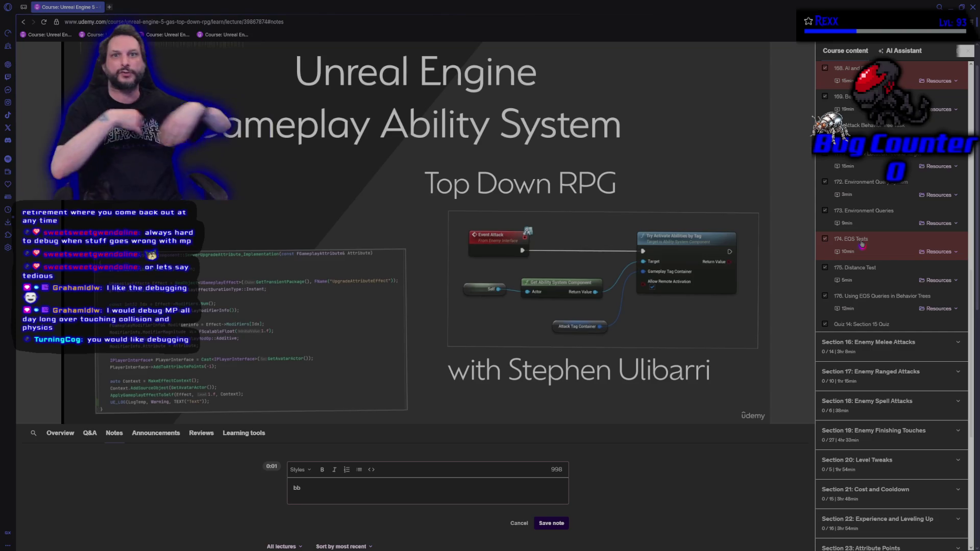
{"action": "scroll", "coordinate": [951, 236], "scroll_direction": "down", "scroll_amount": 6}
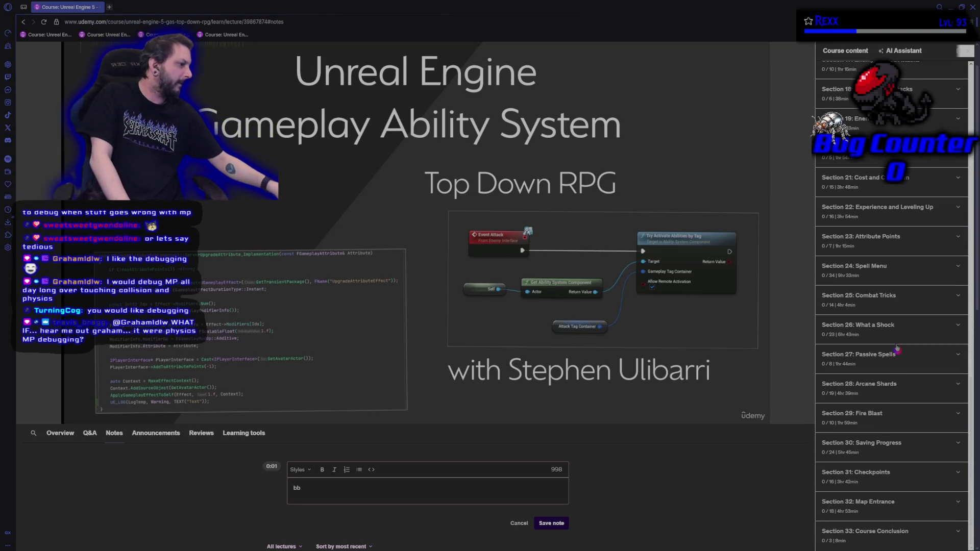
{"action": "scroll", "coordinate": [888, 460], "scroll_direction": "up", "scroll_amount": 8}
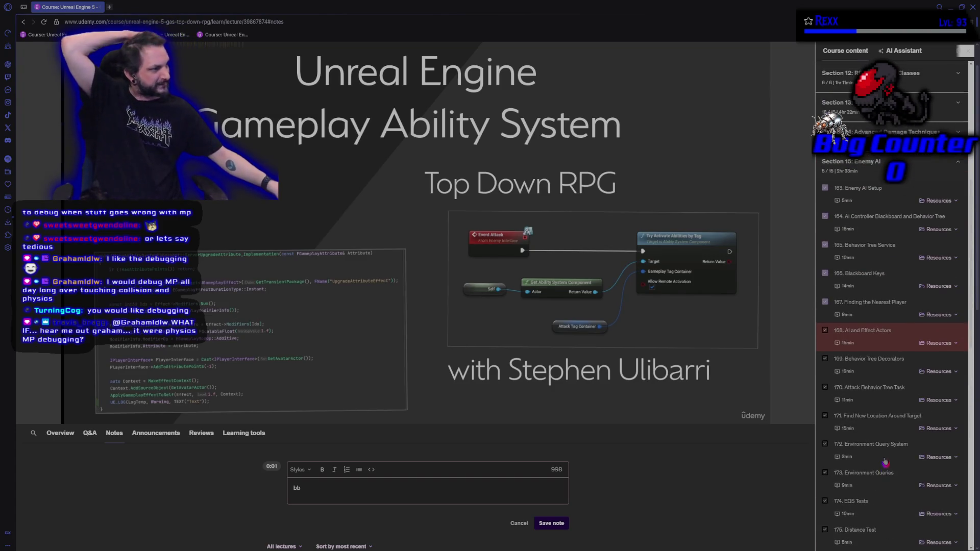
{"action": "scroll", "coordinate": [886, 463], "scroll_direction": "up", "scroll_amount": 2}
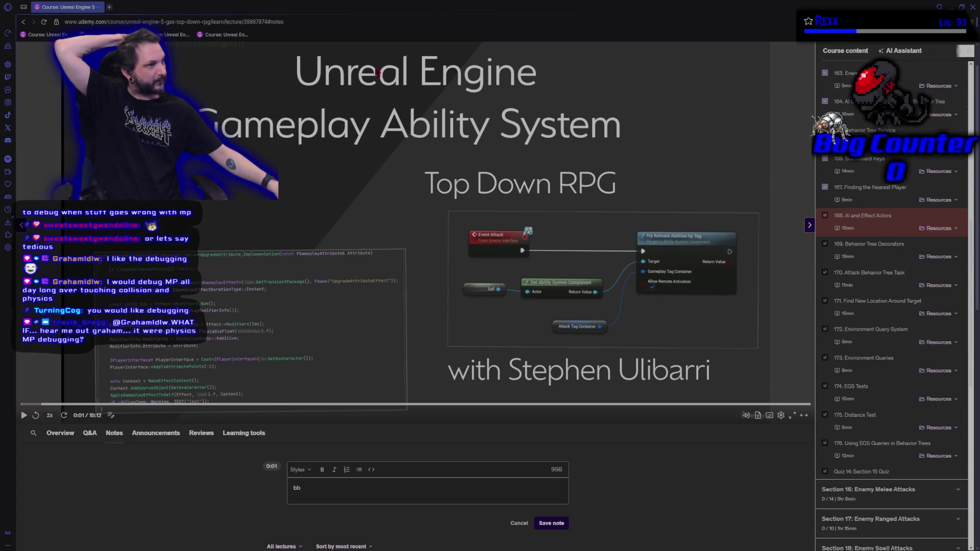
{"action": "key", "text": "alt+Tab"}
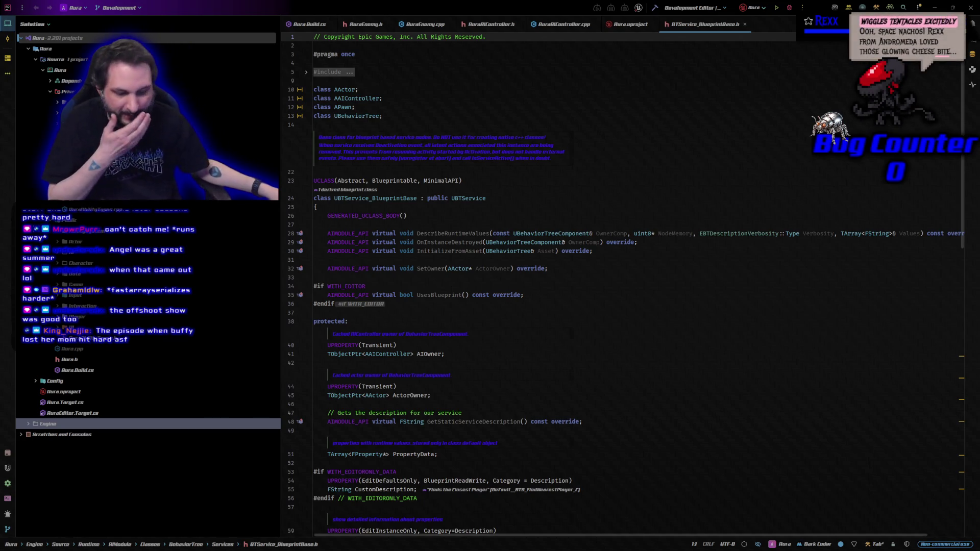
- Skim BTService_BlueprintBase.h, then bring up GitHub Desktop's six pending changes on Development
{"action": "scroll", "coordinate": [546, 300], "scroll_direction": "down", "scroll_amount": 9}
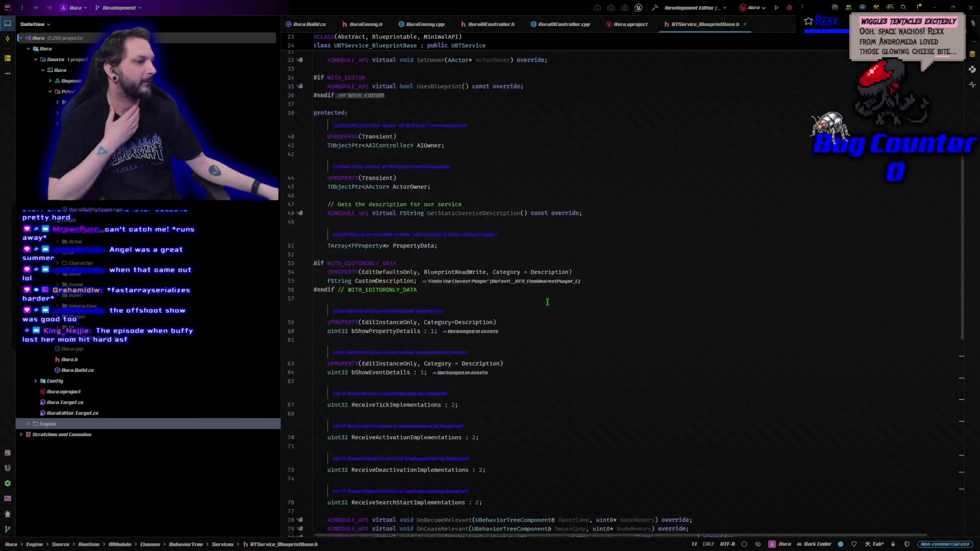
{"action": "scroll", "coordinate": [546, 300], "scroll_direction": "up", "scroll_amount": 10}
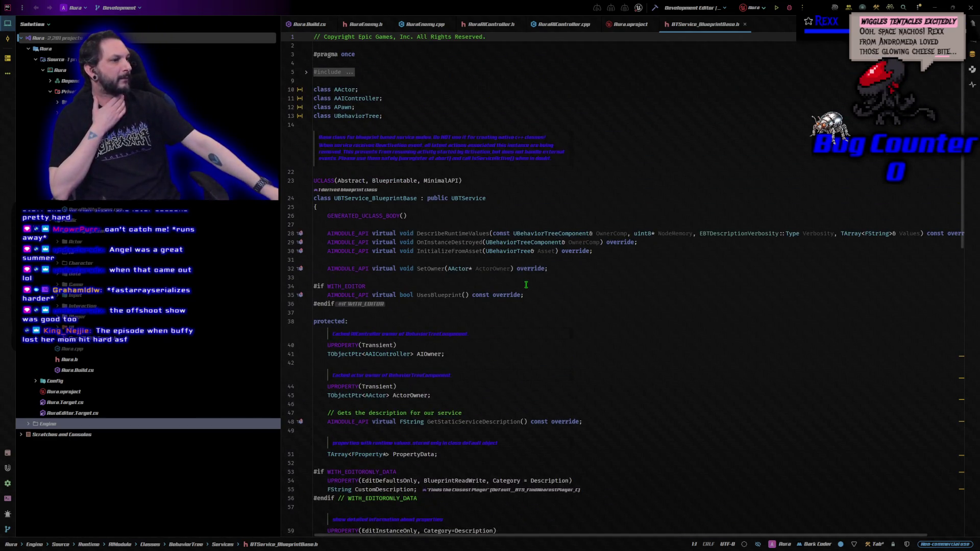
{"action": "scroll", "coordinate": [526, 286], "scroll_direction": "down", "scroll_amount": 12}
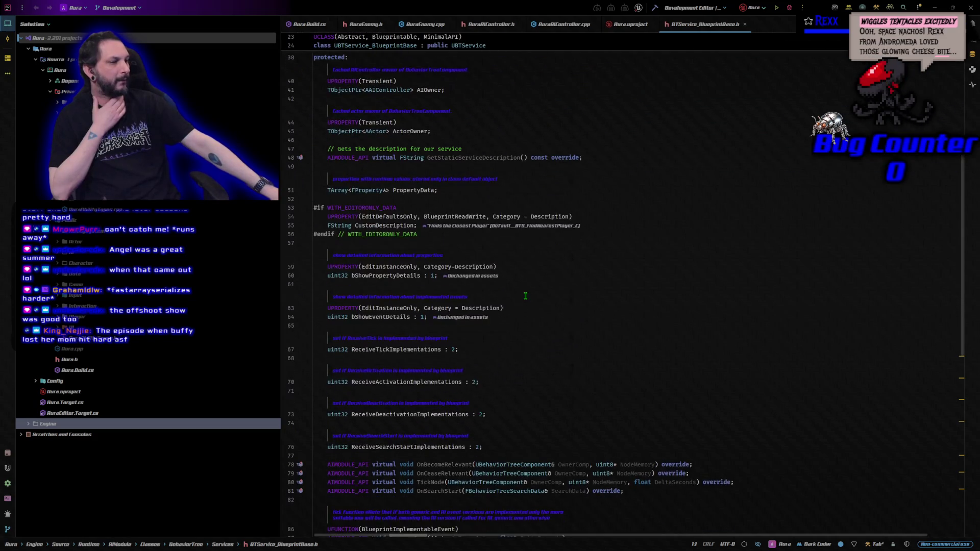
{"action": "scroll", "coordinate": [511, 281], "scroll_direction": "up", "scroll_amount": 12}
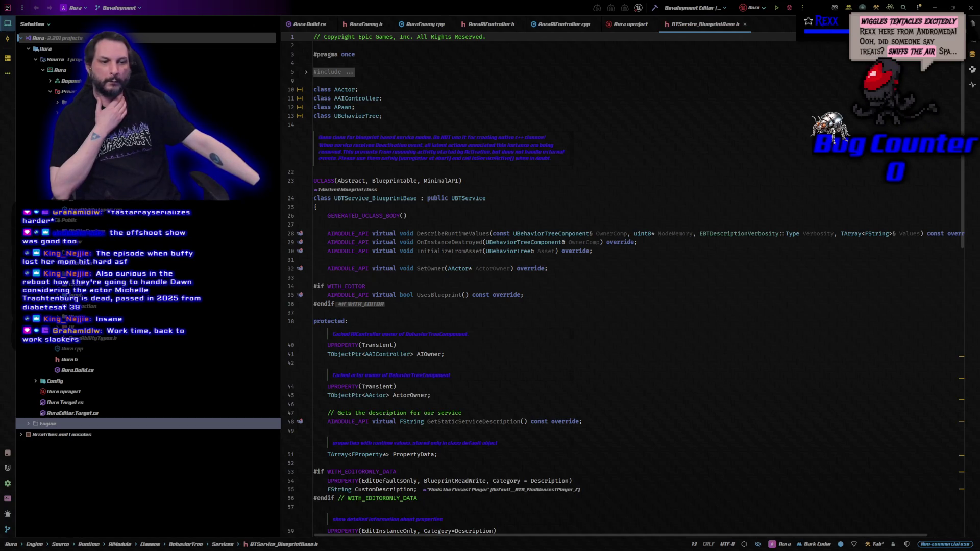
{"action": "key", "text": "alt+Tab"}
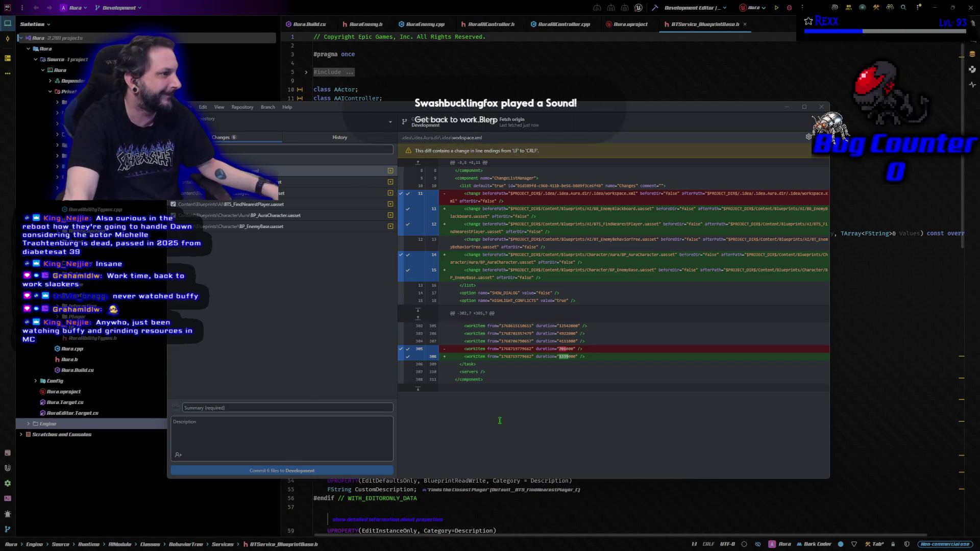
- Review the BB_EnemyBlackboard and BT_EnemyBehaviorTree changes and enter commit summary 'Finding the Nearest Player'
{"action": "left_click", "coordinate": [286, 182]}
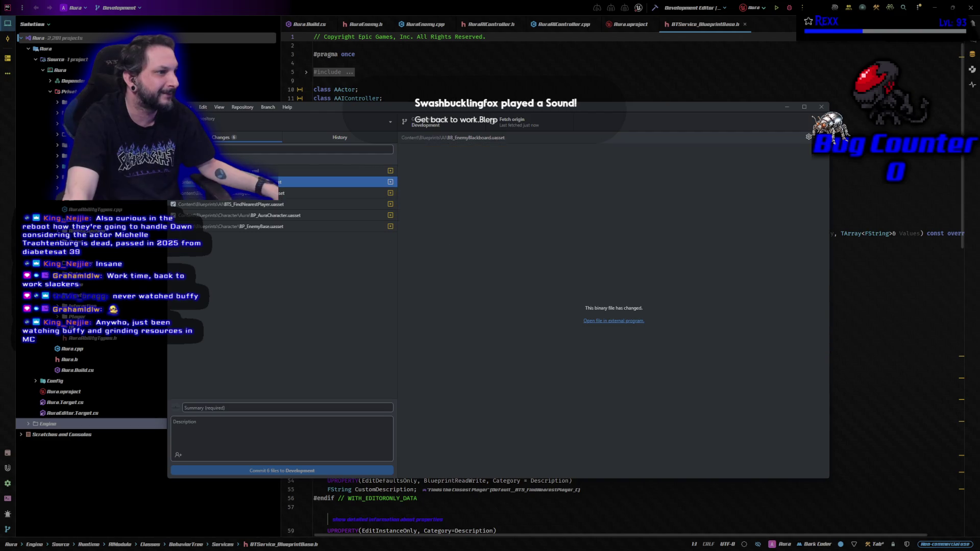
{"action": "key", "text": "Down"}
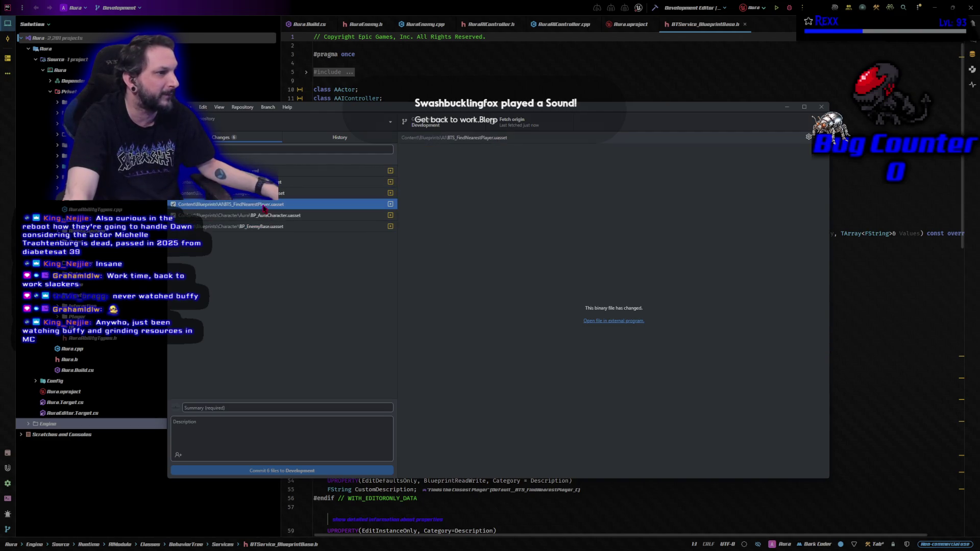
{"action": "key", "text": "Up"}
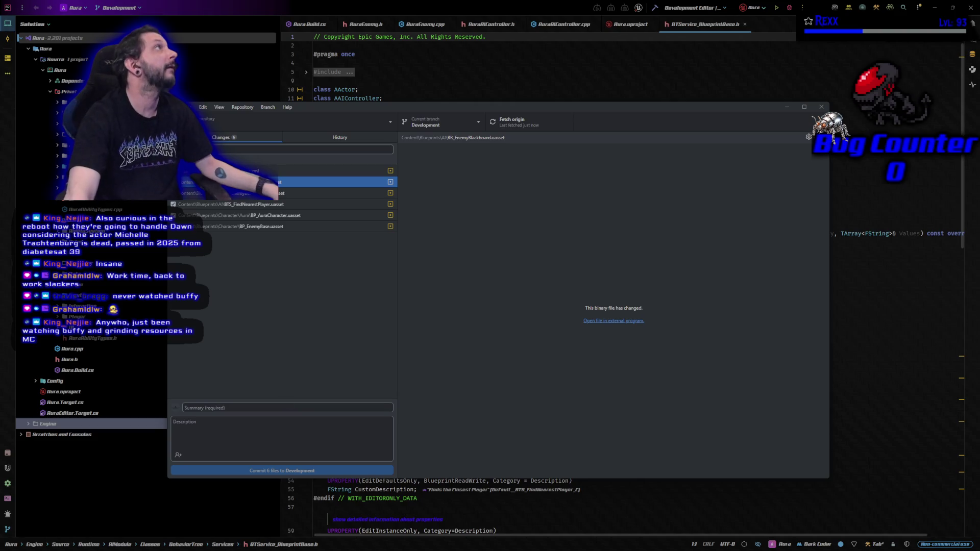
{"action": "left_click", "coordinate": [257, 408]}
{"action": "type", "text": "Finding hte "}
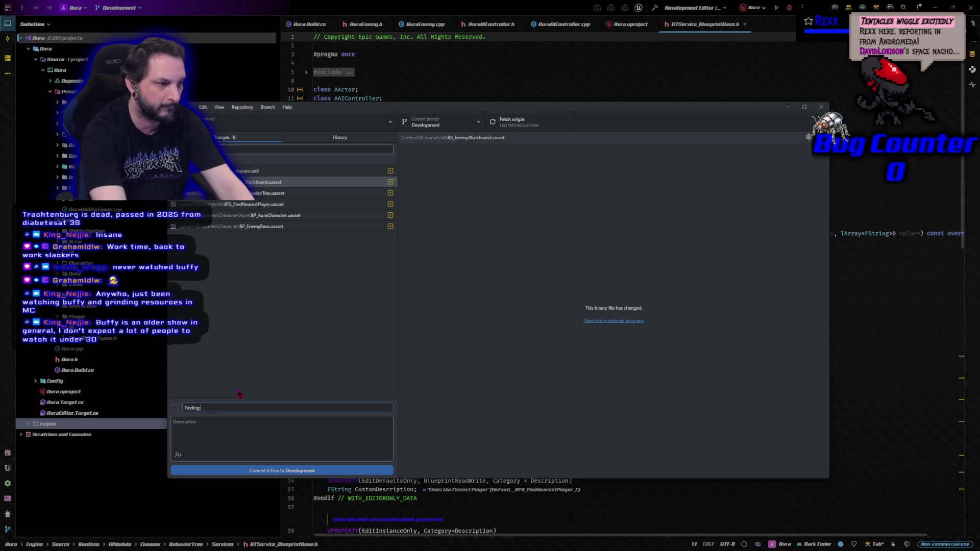
{"action": "type", "text": "the Nearest P"}
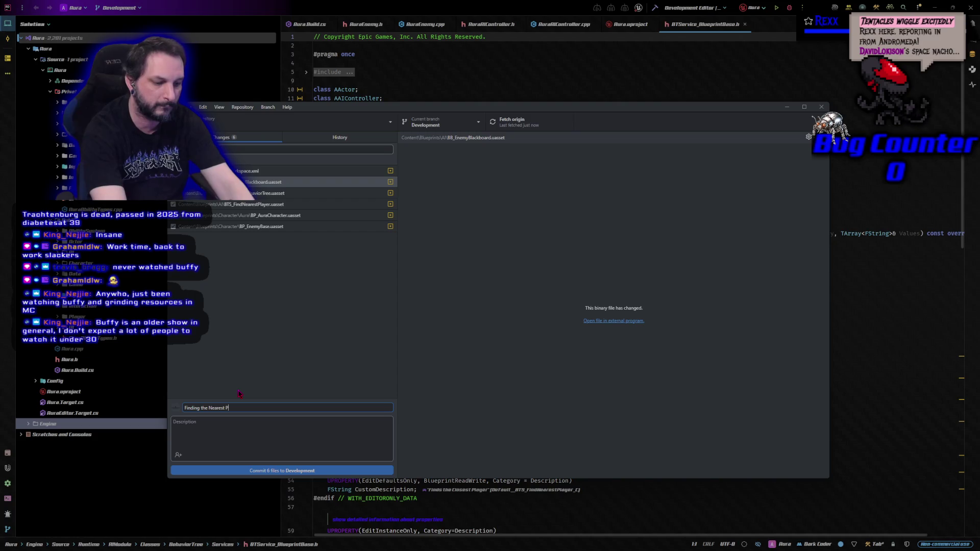